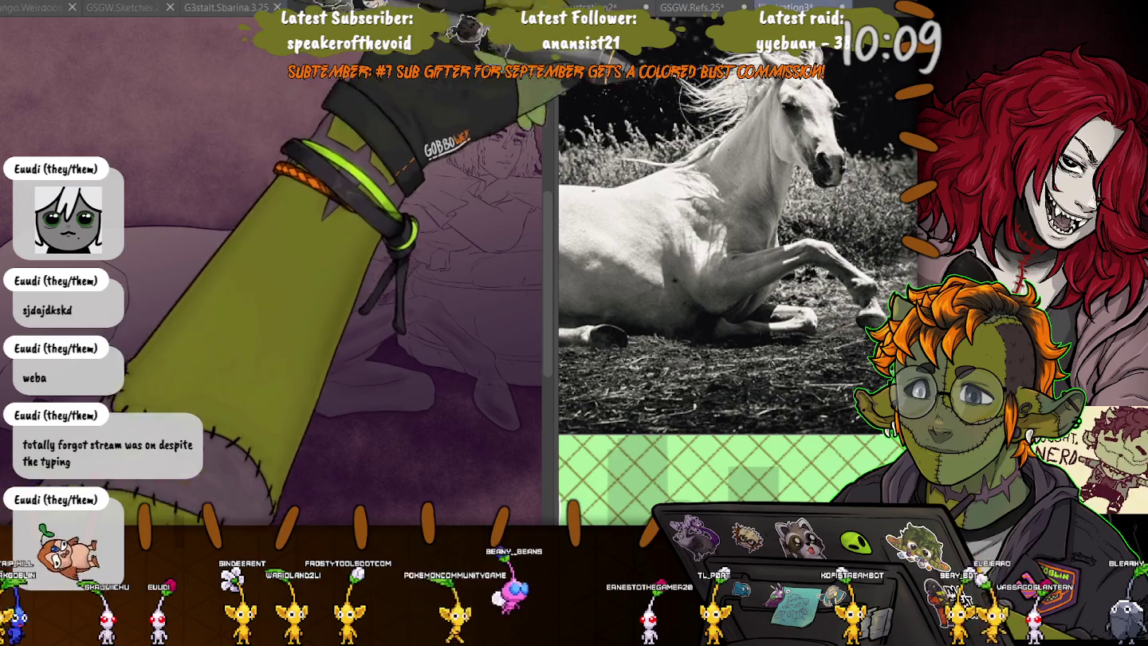
Zoom out the horse reference and make the G3stalt.Sbarina.3.25 centaur canvas active.
{"action": "scroll", "coordinate": [754, 220], "scroll_direction": "down", "scroll_amount": 2}
{"action": "scroll", "coordinate": [702, 244], "scroll_direction": "down", "scroll_amount": 2}
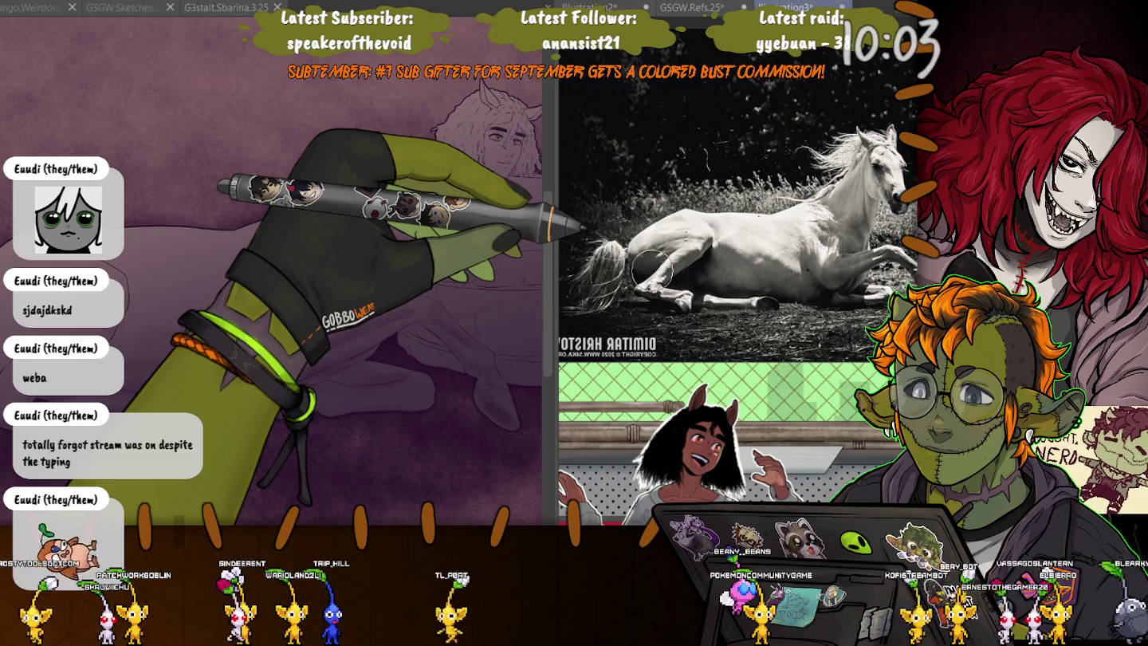
{"action": "left_click", "coordinate": [100, 263]}
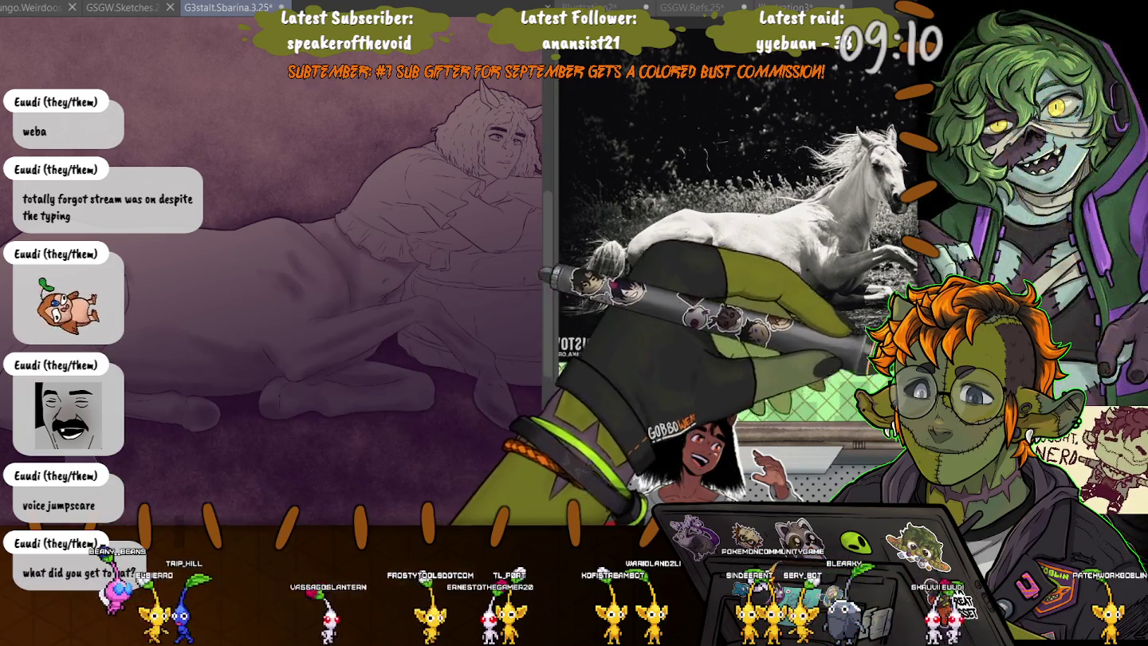
{"action": "left_click_drag", "start_coordinate": [319, 359], "coordinate": [399, 322]}
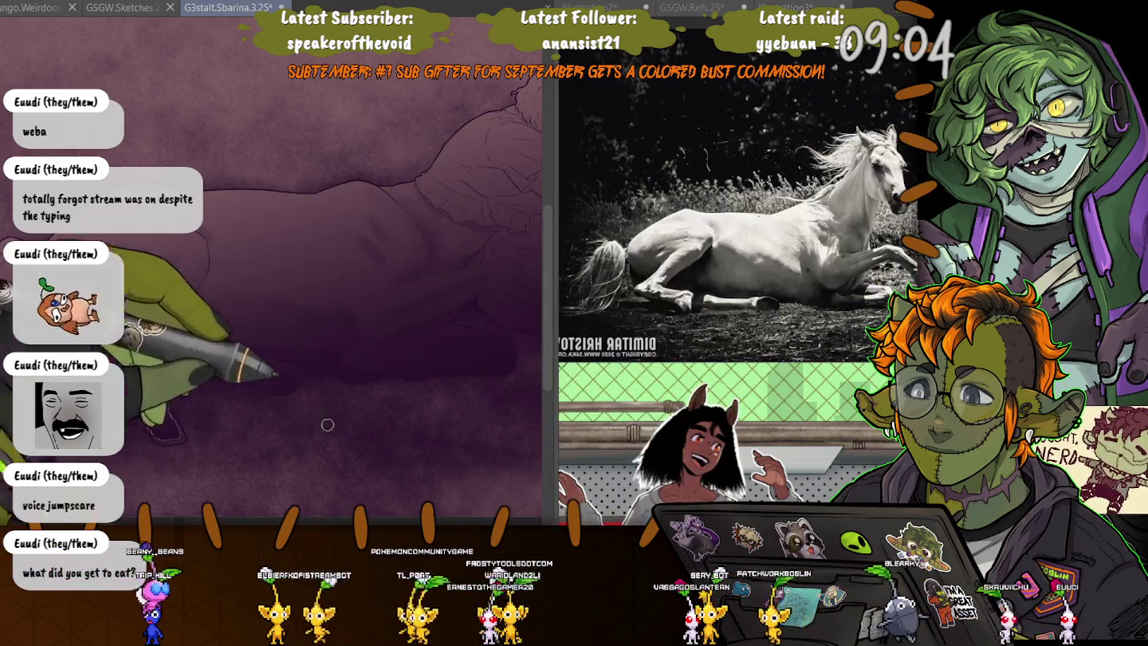
Brush dark purple over the horse body area, then undo the stroke.
{"action": "left_click_drag", "start_coordinate": [239, 319], "coordinate": [185, 433]}
{"action": "key", "text": "ctrl+z"}
{"action": "key", "text": "ctrl+z"}
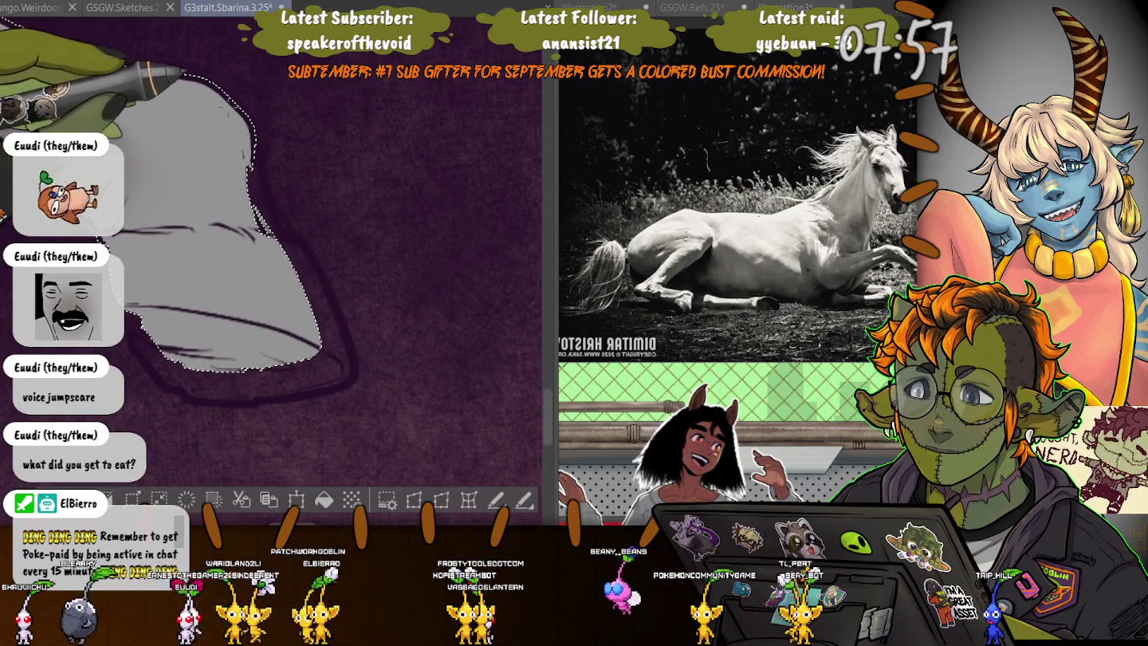
Shade darker strokes along the hoof's right and bottom edges, then deselect.
{"action": "mouse_move", "coordinate": [270, 191]}
{"action": "left_mouse_down"}
{"action": "mouse_move", "coordinate": [348, 368]}
{"action": "mouse_move", "coordinate": [132, 319]}
{"action": "left_mouse_up"}
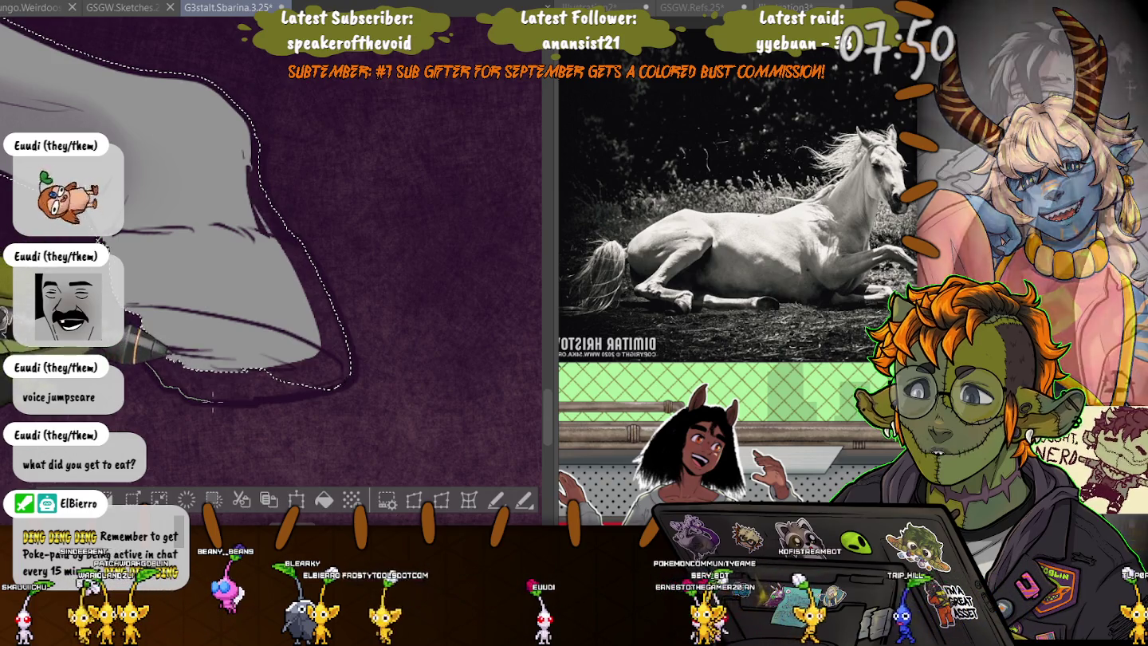
{"action": "left_click_drag", "start_coordinate": [140, 356], "coordinate": [327, 391]}
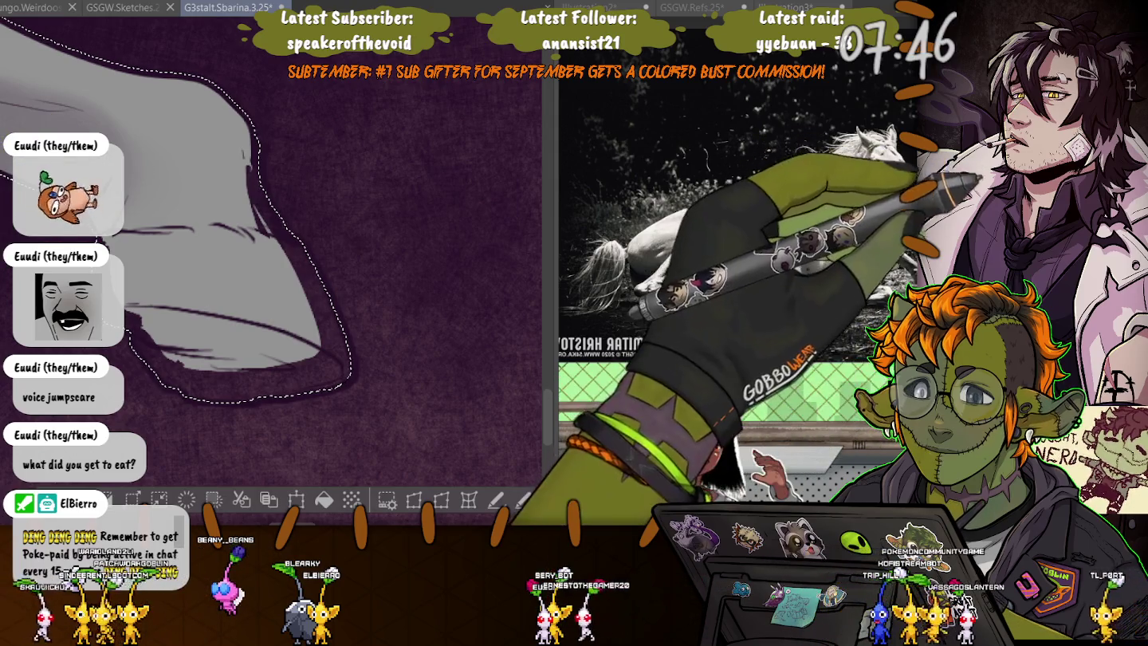
{"action": "key", "text": "ctrl+d"}
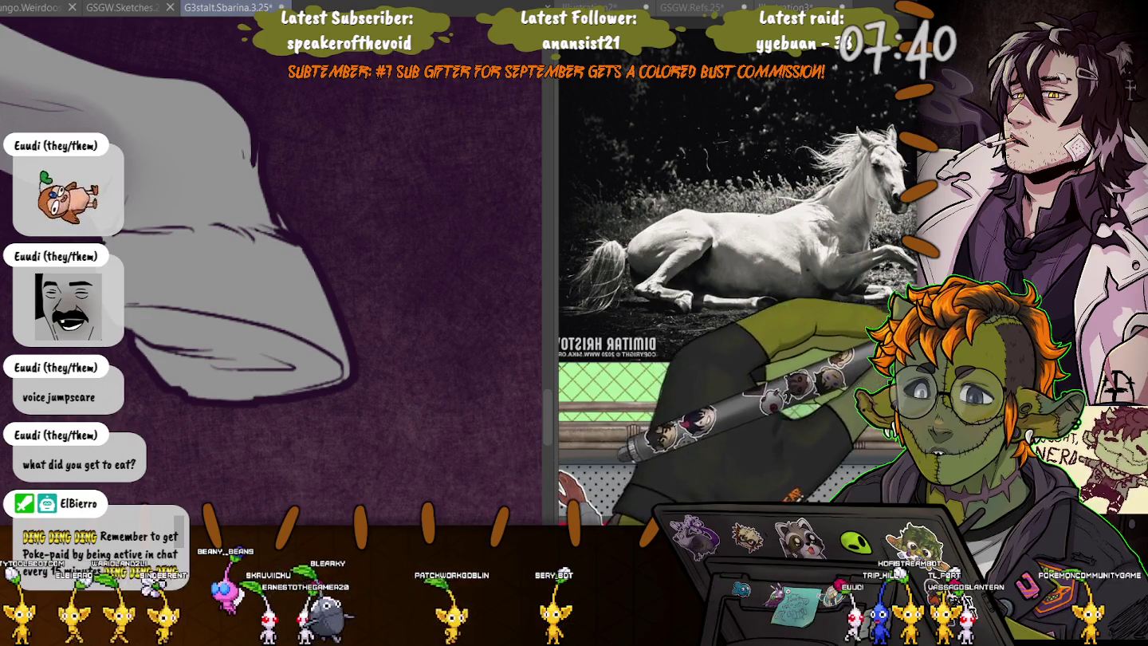
Restore the selection, hide the grey hoof to compare, and hide the purple overlay.
{"action": "key", "text": "ctrl+z"}
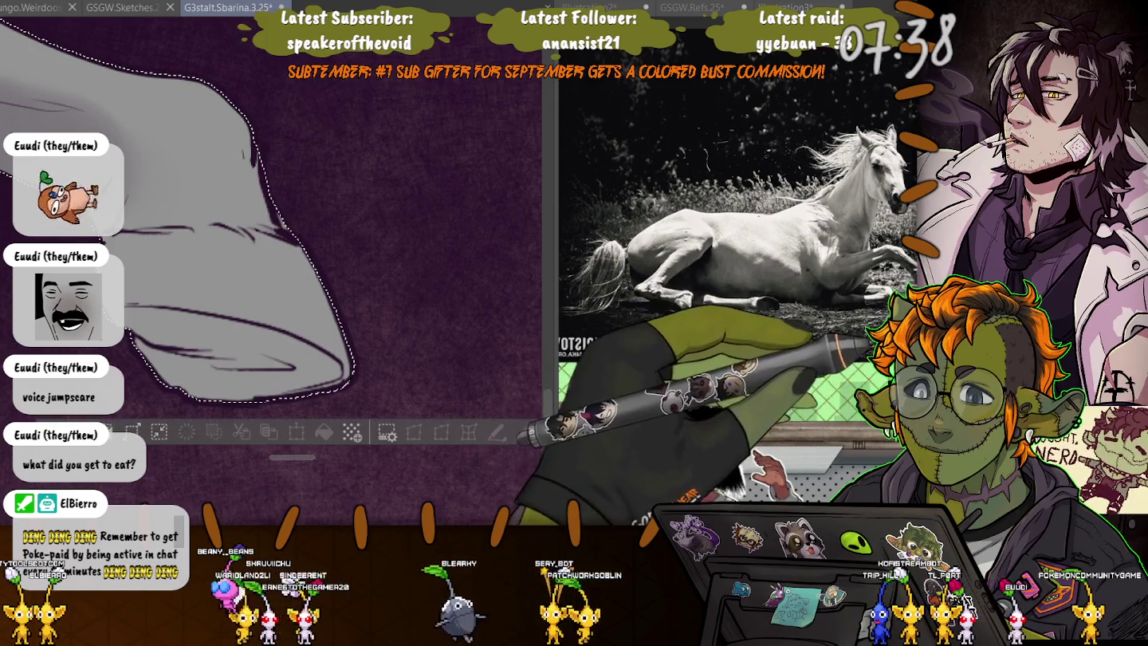
{"action": "key", "text": "Delete"}
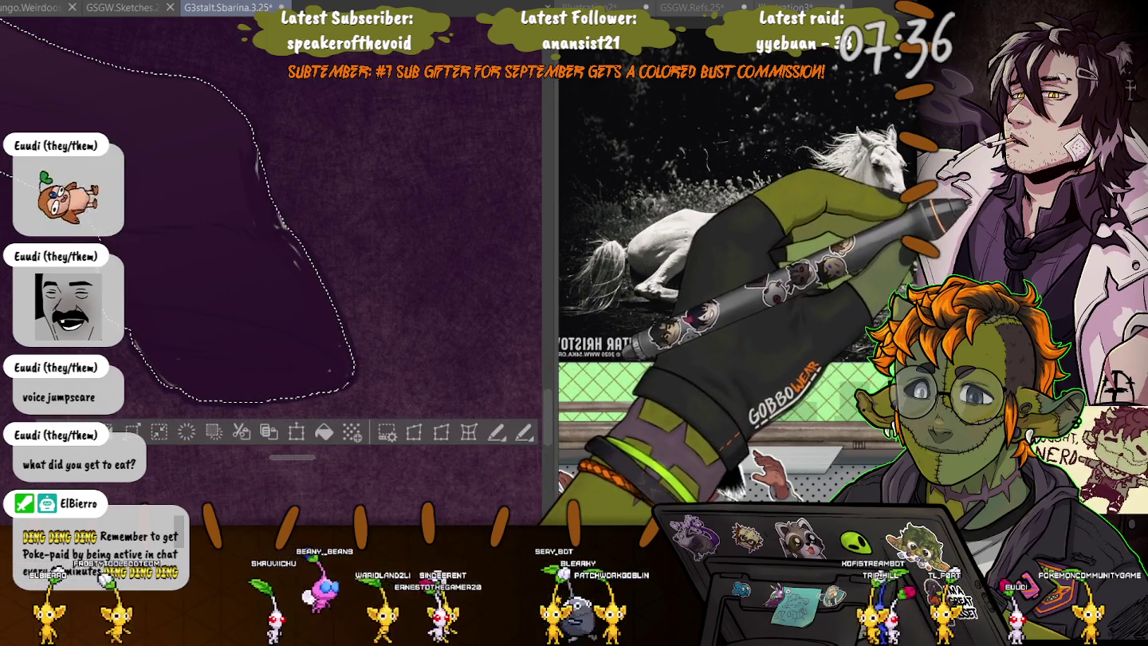
{"action": "key", "text": "ctrl+d"}
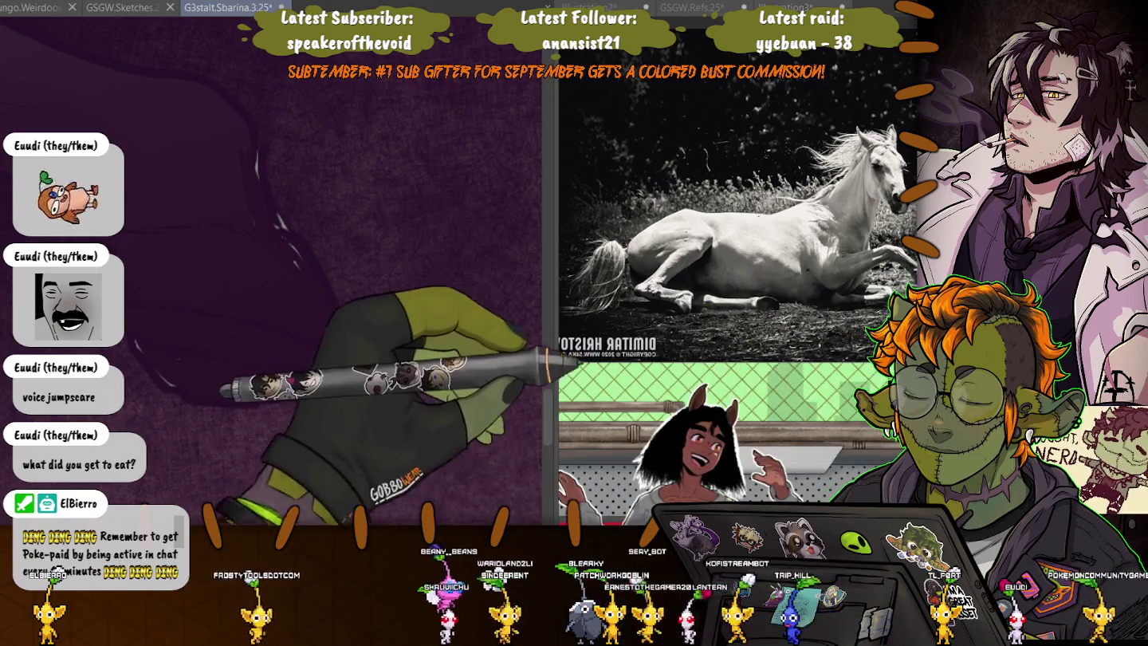
{"action": "left_click_drag", "start_coordinate": [226, 312], "coordinate": [223, 408]}
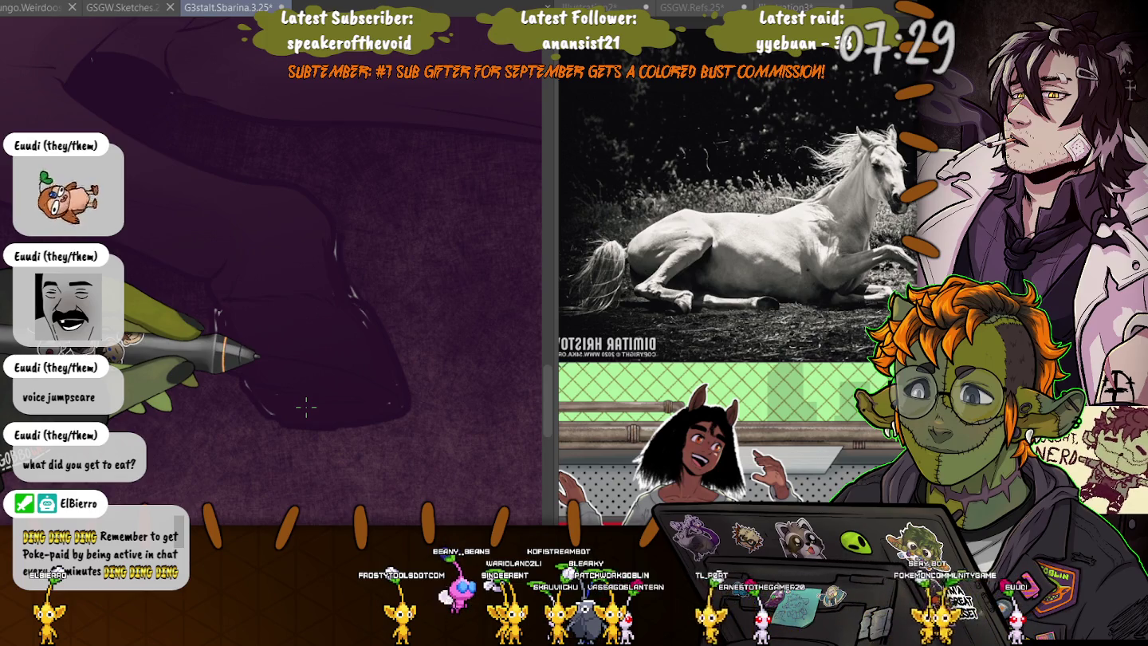
{"action": "key", "text": "ctrl+z"}
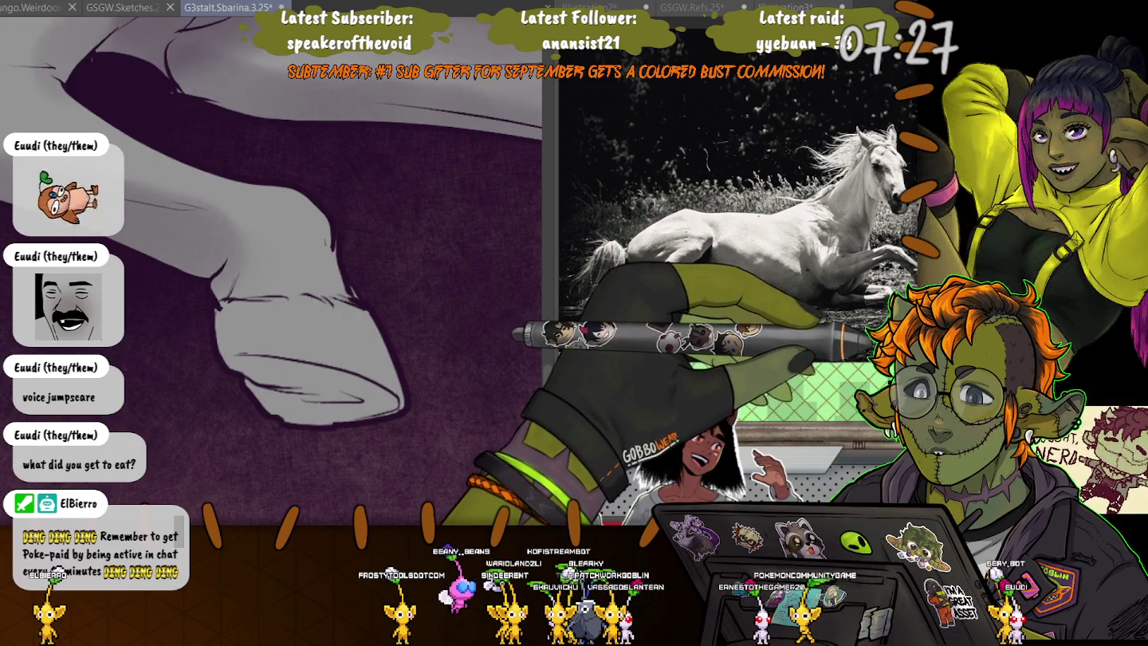
Bring back the dark purple overlay and select the dark leg shape with a larger brush.
{"action": "key", "text": "ctrl+y"}
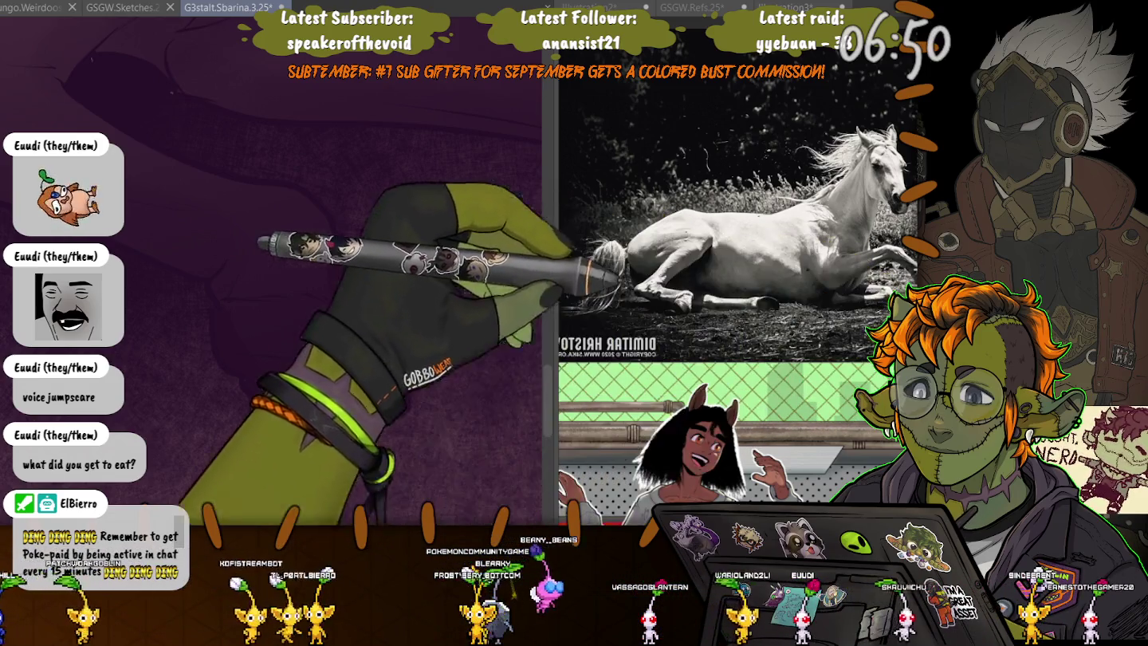
{"action": "left_click", "coordinate": [295, 335]}
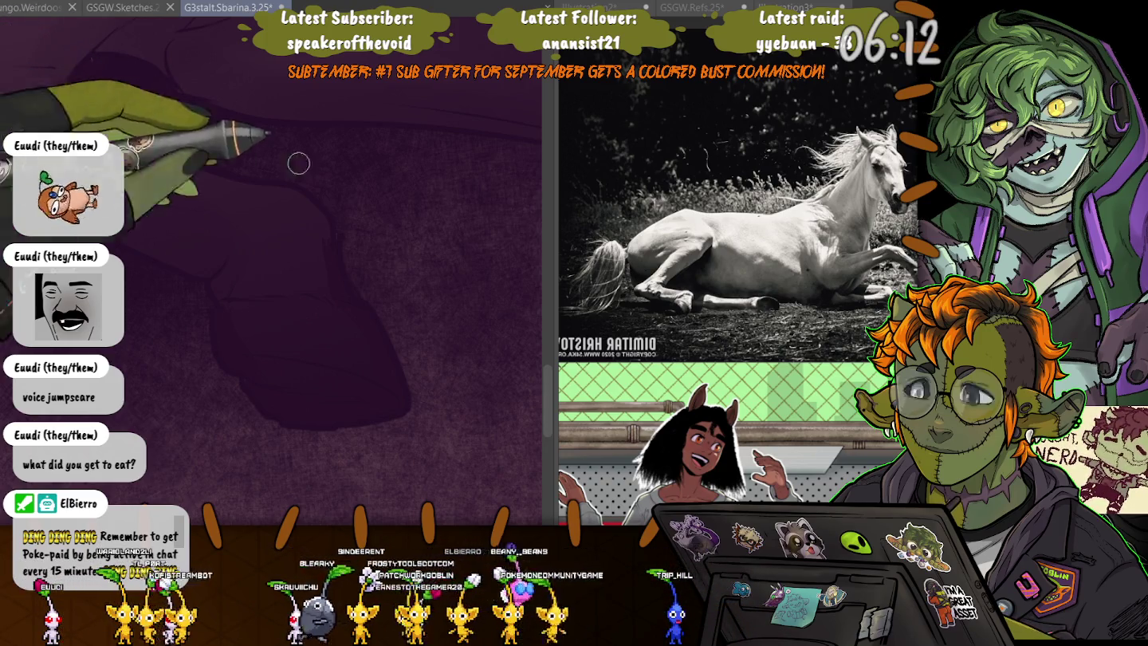
{"action": "key", "text": "bracketright"}
{"action": "key", "text": "bracketright"}
{"action": "key", "text": "bracketright"}
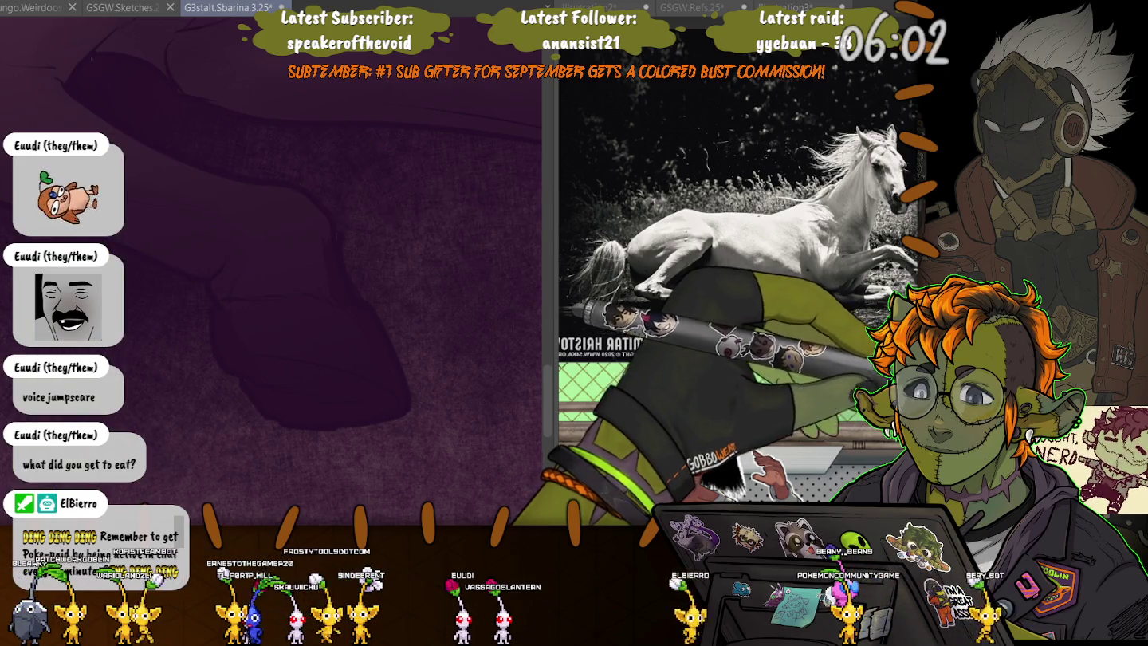
{"action": "left_click", "coordinate": [303, 319]}
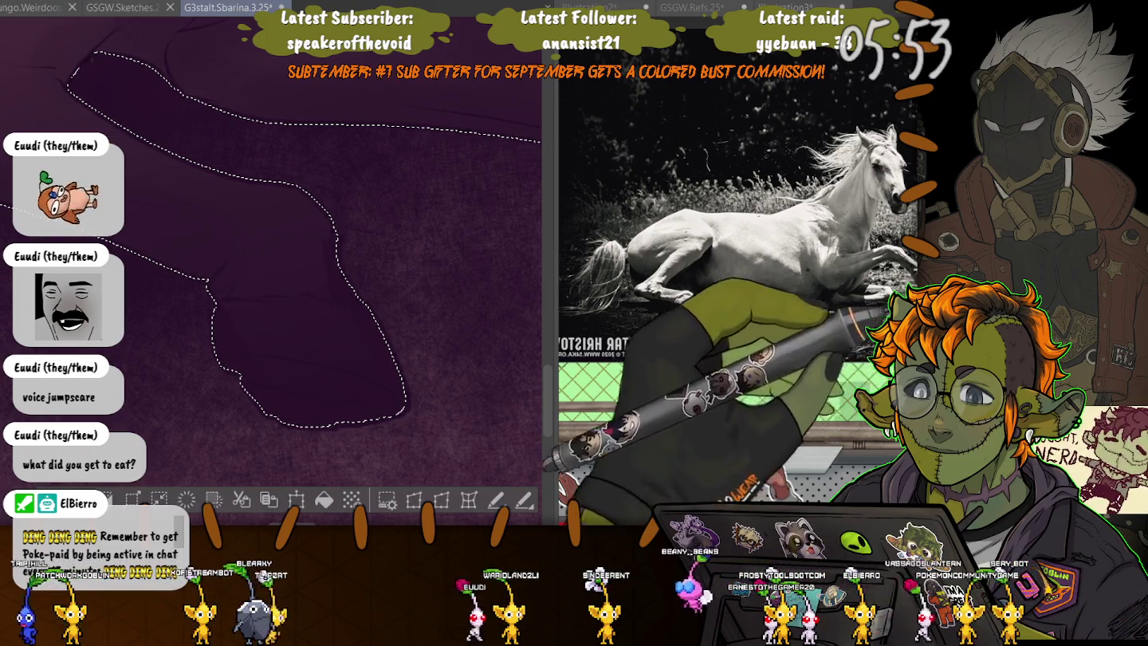
Deselect the leg, enlarge the brush, and lasso the lower edge of the horse's belly.
{"action": "key", "text": "ctrl+d"}
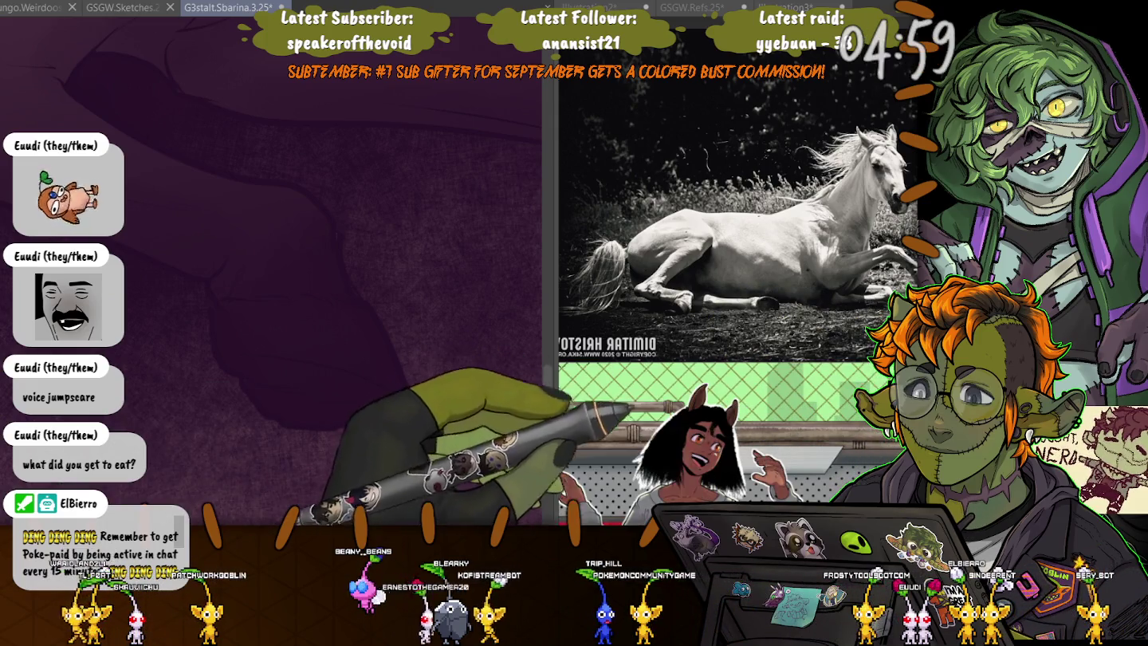
{"action": "scroll", "coordinate": [414, 427], "scroll_direction": "down", "scroll_amount": 2}
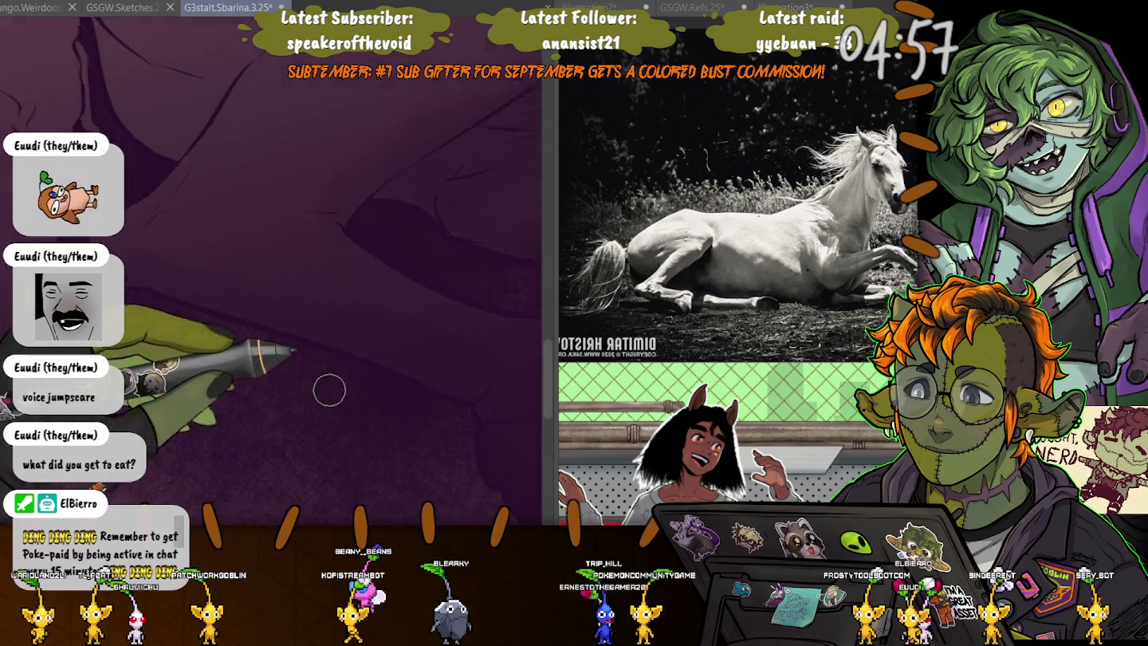
{"action": "scroll", "coordinate": [327, 388], "scroll_direction": "down", "scroll_amount": 2}
{"action": "scroll", "coordinate": [340, 413], "scroll_direction": "down", "scroll_amount": 2}
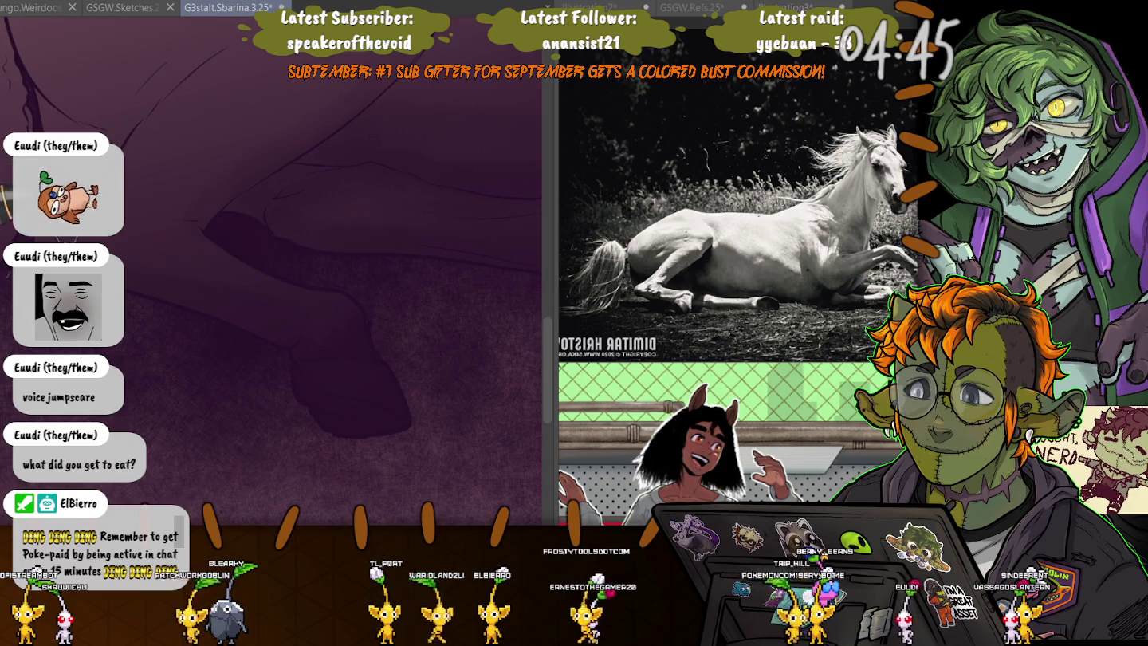
{"action": "scroll", "coordinate": [271, 263], "scroll_direction": "up", "scroll_amount": 1}
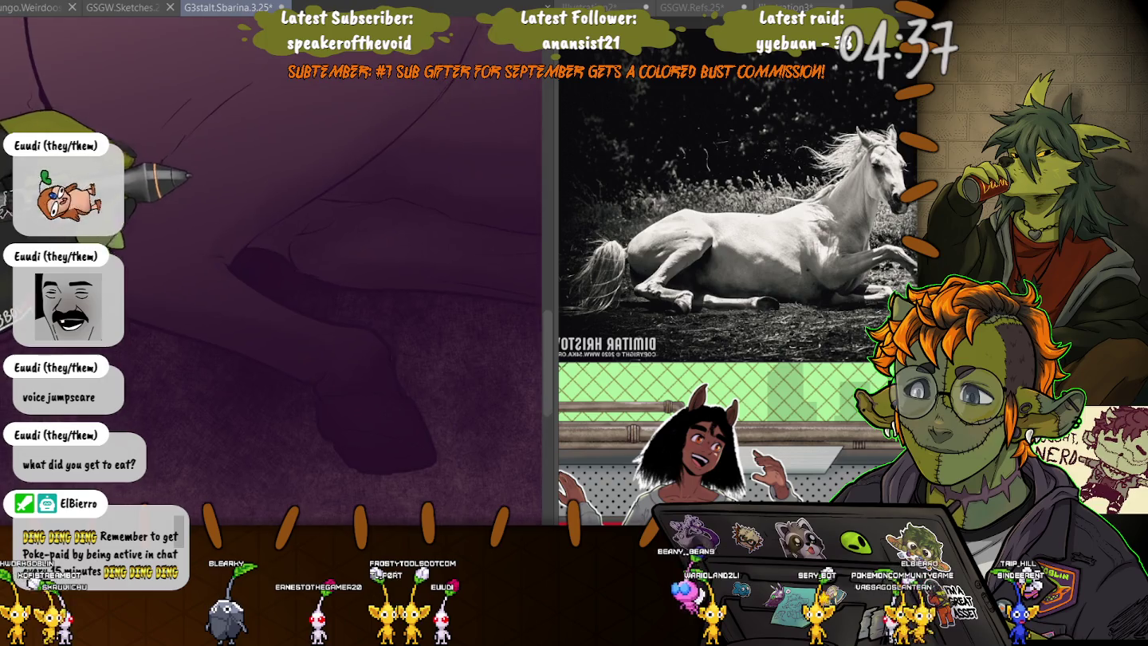
{"action": "scroll", "coordinate": [251, 303], "scroll_direction": "up", "scroll_amount": 2}
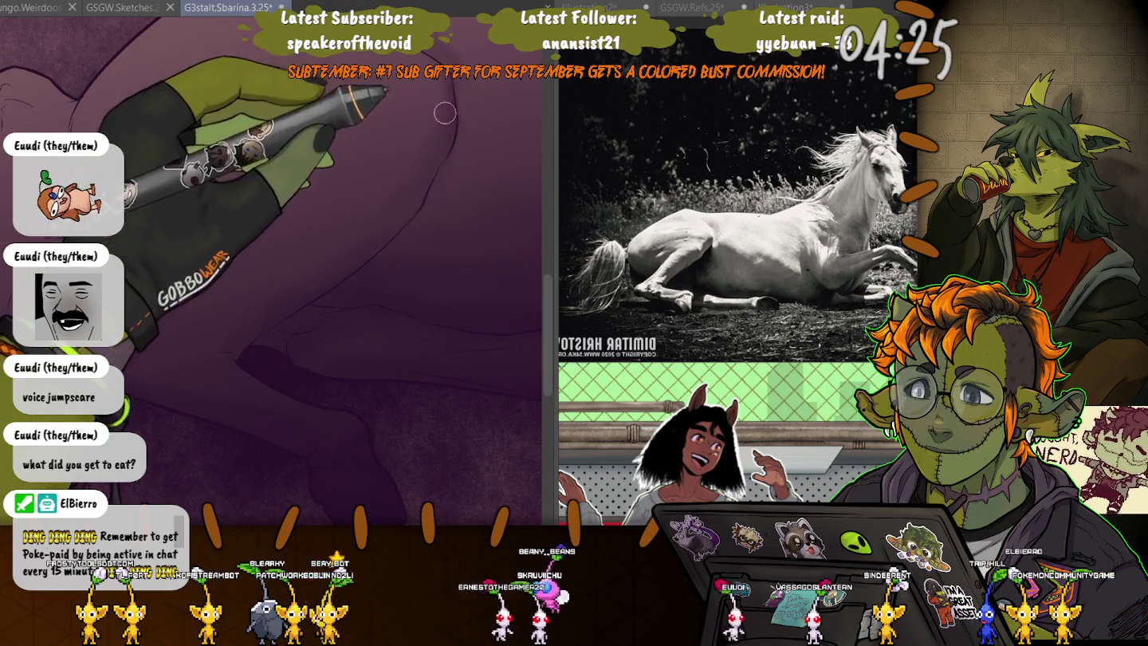
{"action": "key", "text": "bracketright"}
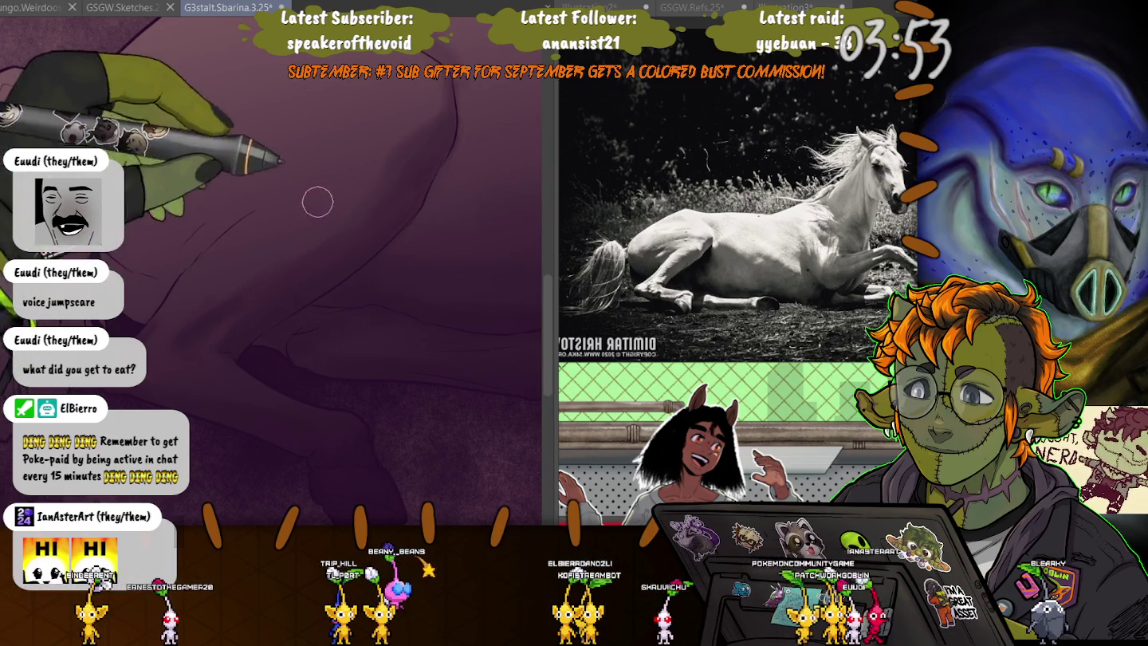
{"action": "left_click_drag", "start_coordinate": [311, 263], "coordinate": [104, 331]}
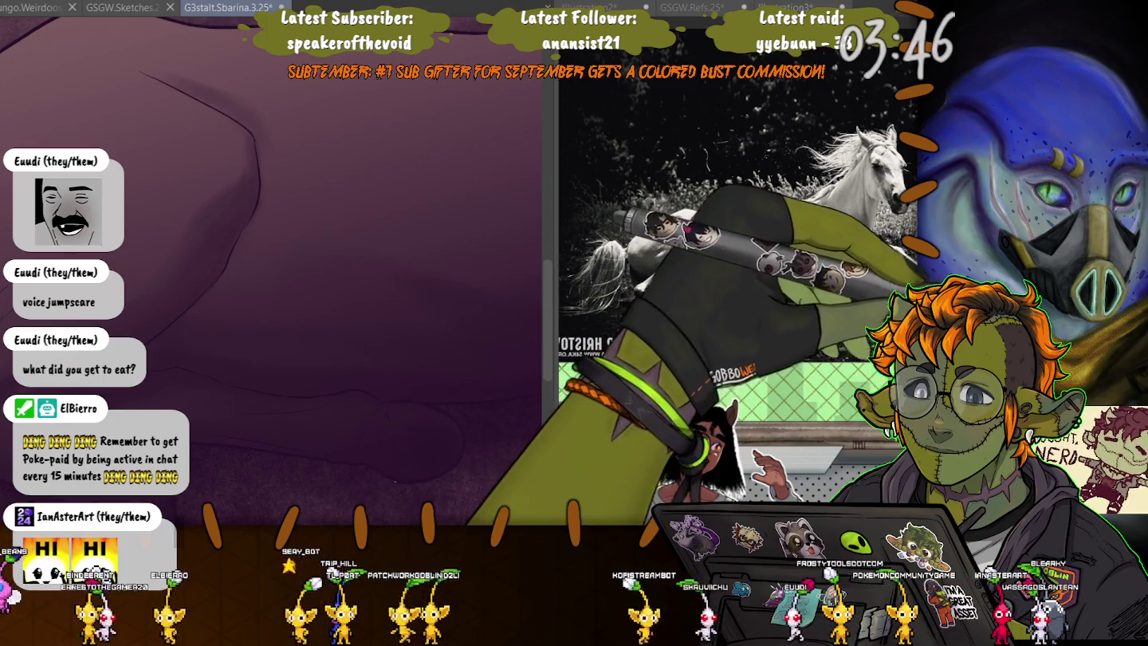
{"action": "mouse_move", "coordinate": [542, 394]}
{"action": "left_mouse_down"}
{"action": "mouse_move", "coordinate": [369, 469]}
{"action": "mouse_move", "coordinate": [296, 427]}
{"action": "left_mouse_up"}
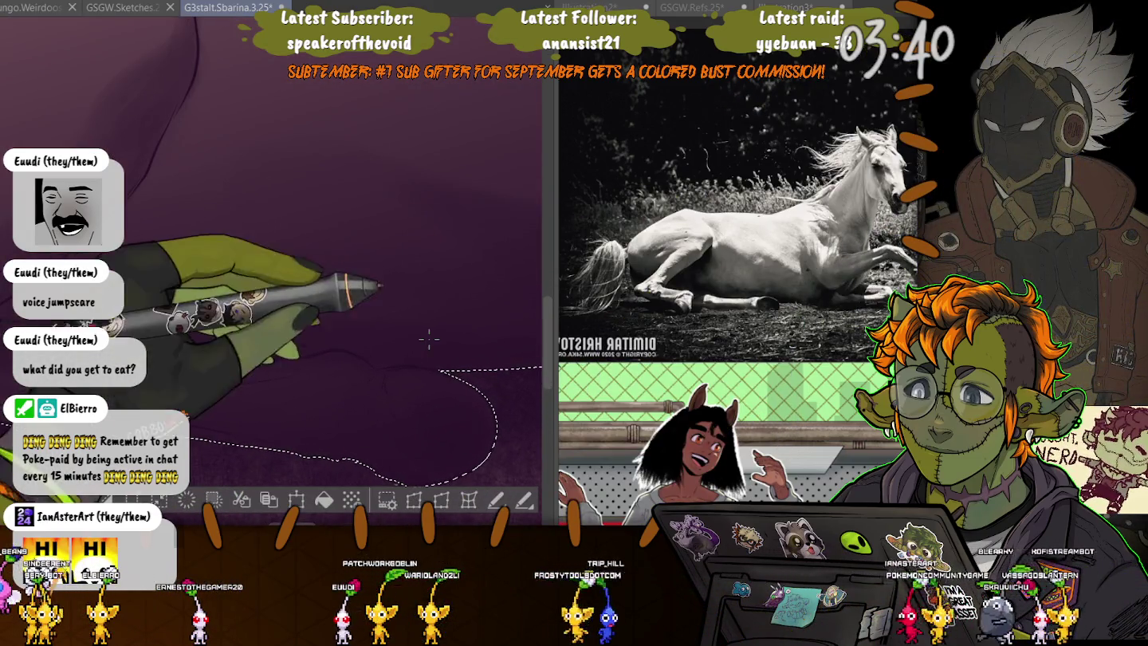
Deselect the belly, then pan and rotate until the rider's head sits near the top.
{"action": "key", "text": "ctrl+d"}
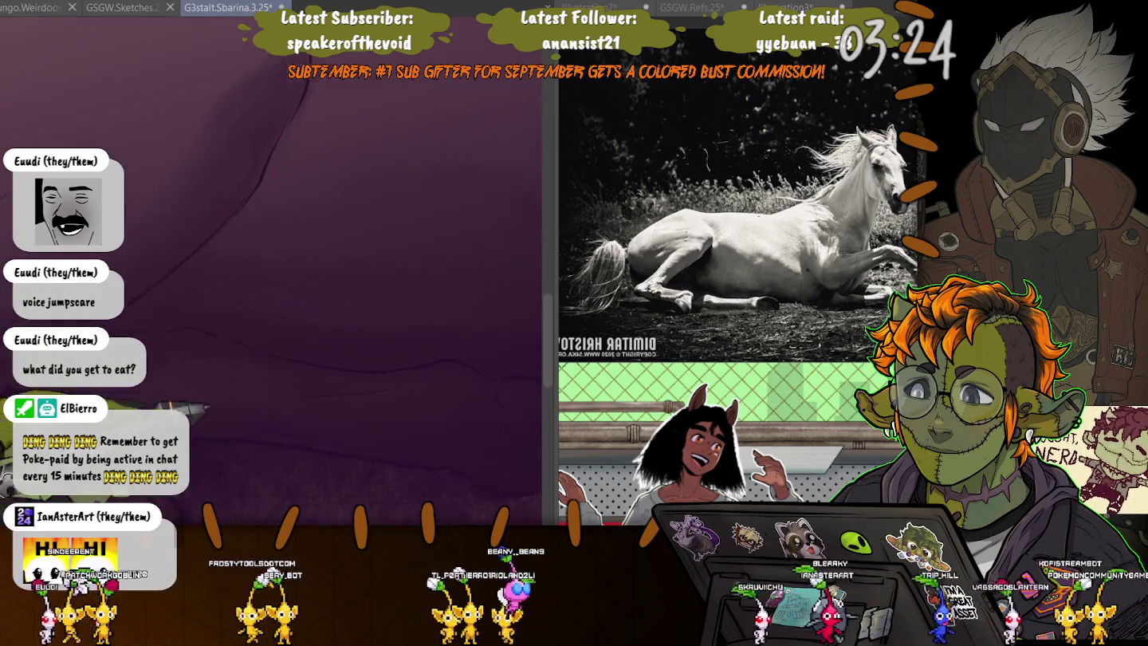
{"action": "left_click_drag", "start_coordinate": [225, 430], "coordinate": [127, 403]}
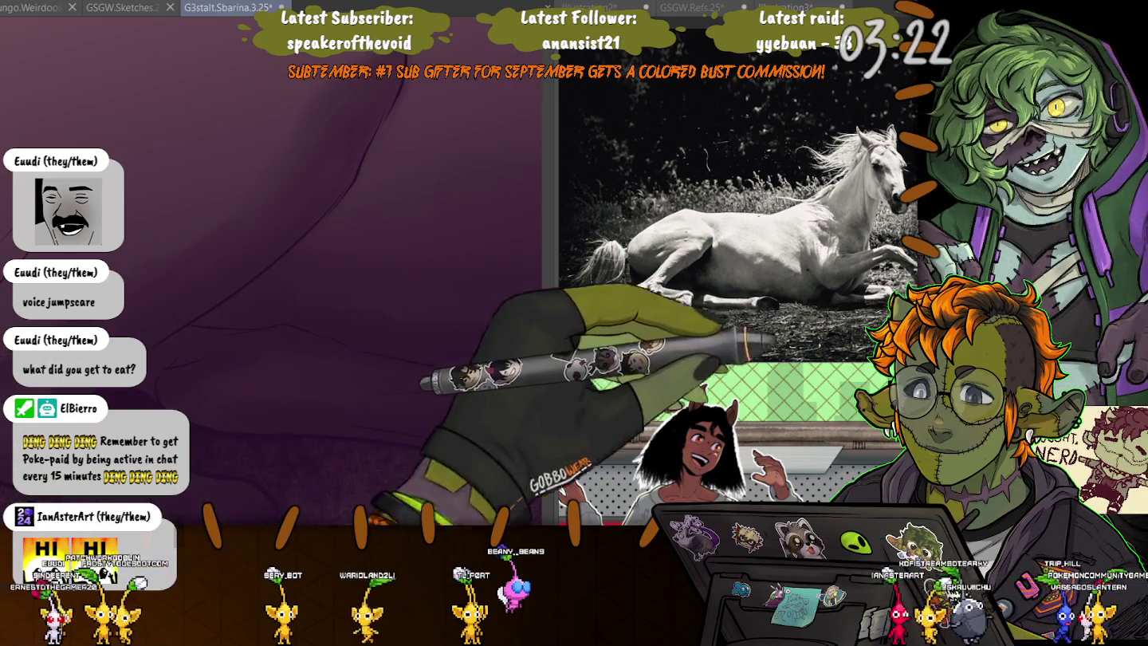
{"action": "mouse_move", "coordinate": [239, 383]}
{"action": "left_mouse_down"}
{"action": "mouse_move", "coordinate": [155, 353]}
{"action": "mouse_move", "coordinate": [389, 438]}
{"action": "mouse_move", "coordinate": [365, 426]}
{"action": "left_mouse_up"}
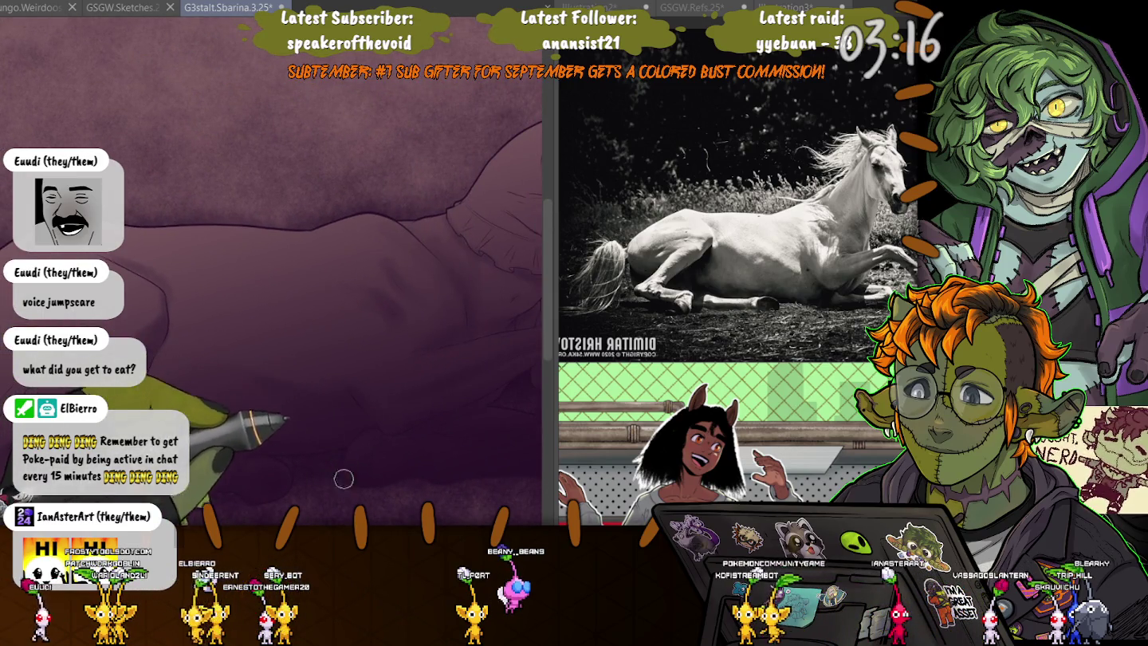
{"action": "left_click_drag", "start_coordinate": [264, 311], "coordinate": [279, 300]}
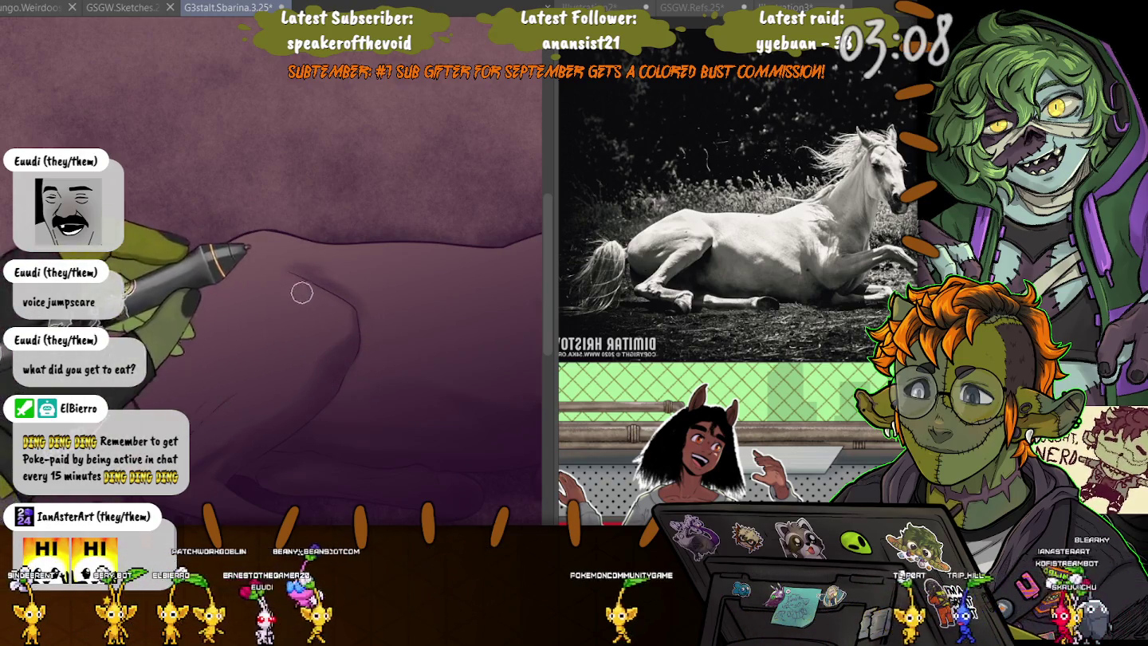
{"action": "left_click_drag", "start_coordinate": [295, 287], "coordinate": [319, 263]}
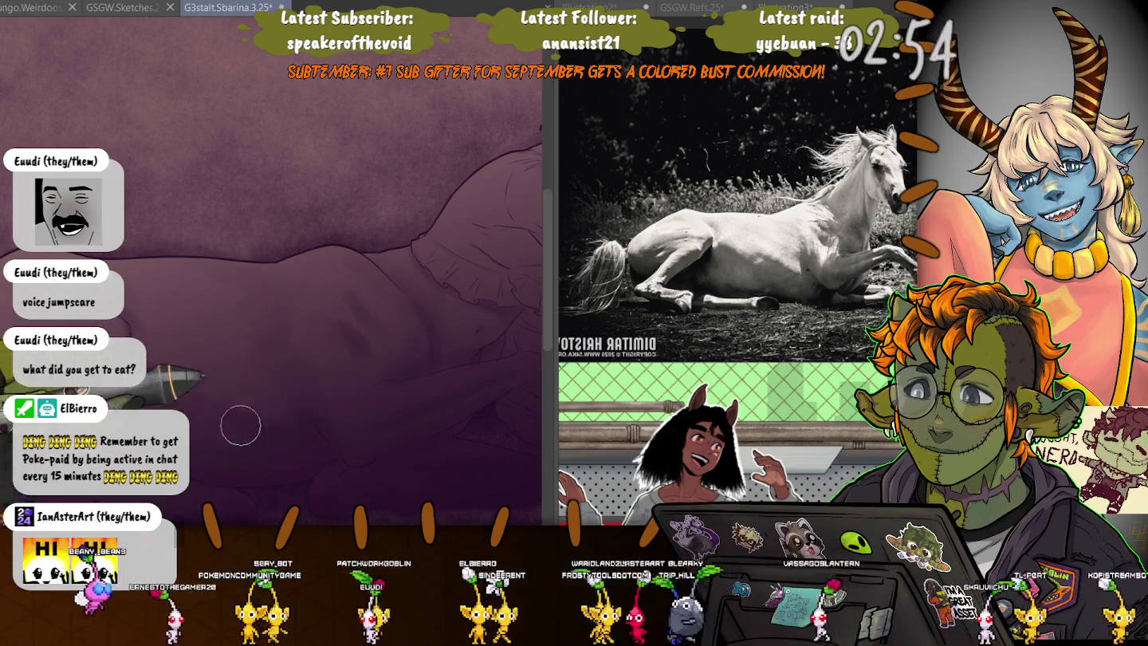
{"action": "left_click_drag", "start_coordinate": [204, 420], "coordinate": [229, 430]}
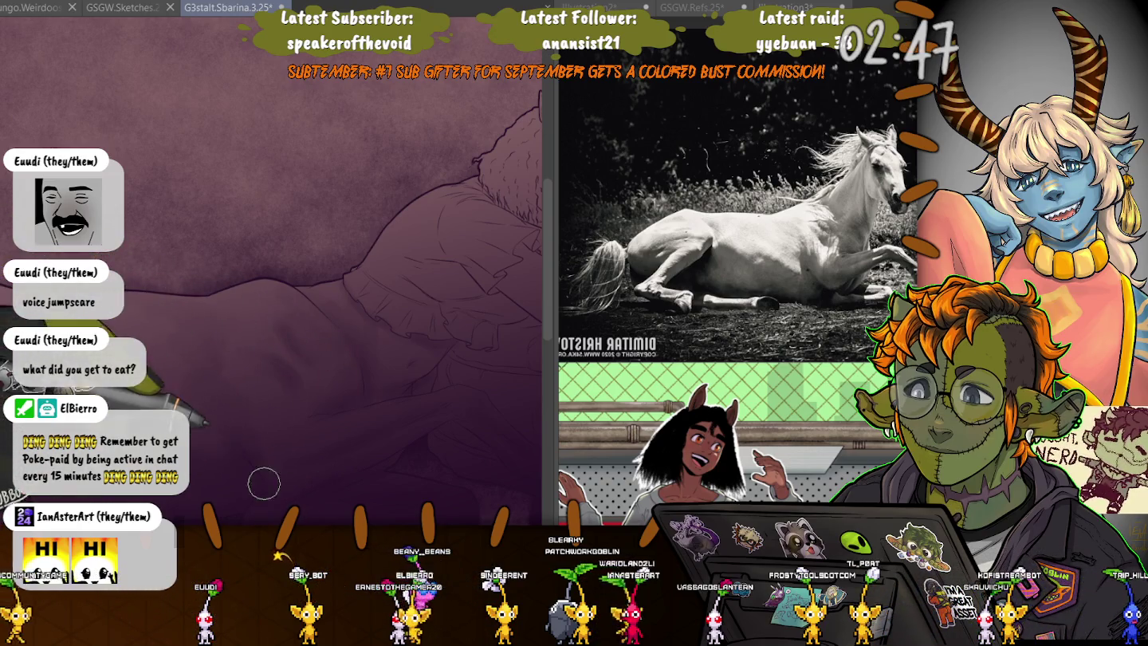
{"action": "mouse_move", "coordinate": [229, 431]}
{"action": "left_mouse_down"}
{"action": "mouse_move", "coordinate": [300, 362]}
{"action": "mouse_move", "coordinate": [184, 376]}
{"action": "left_mouse_up"}
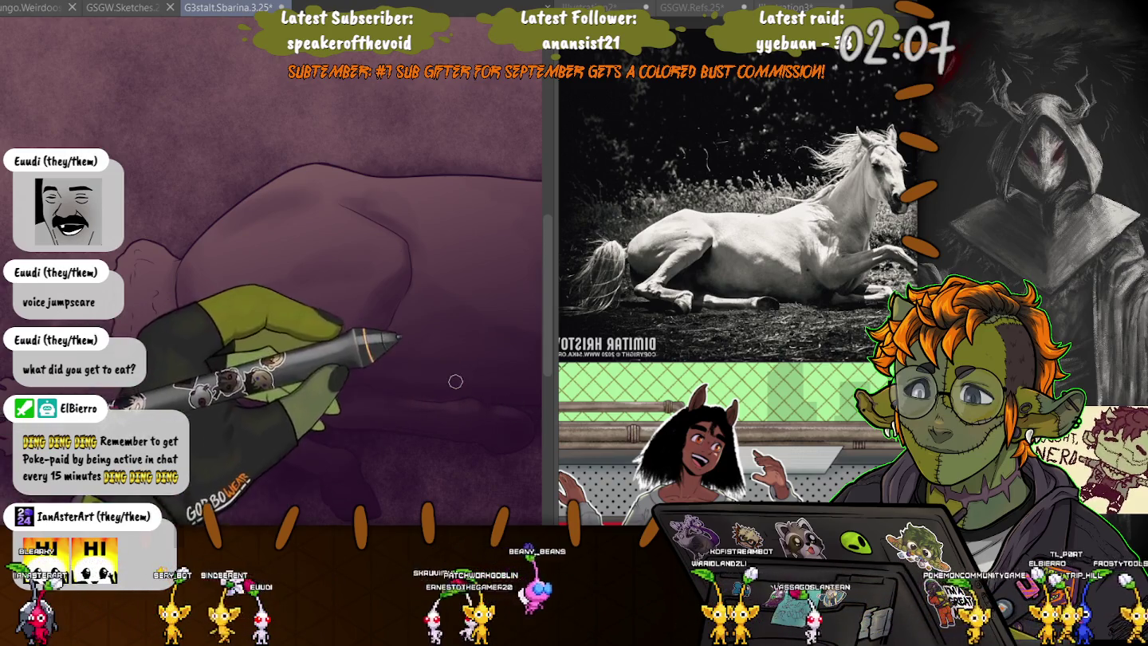
Zoom in and hide the shading to reveal the shirt and torso sketch lines.
{"action": "scroll", "coordinate": [263, 423], "scroll_direction": "up", "scroll_amount": 2}
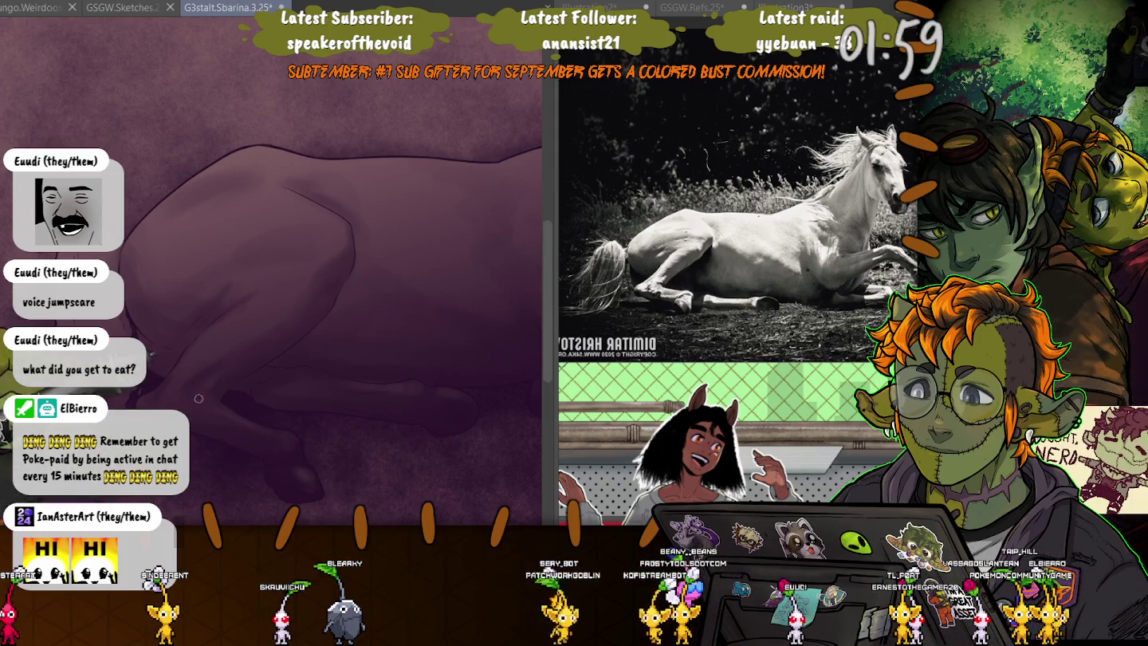
{"action": "key", "text": "ctrl+z"}
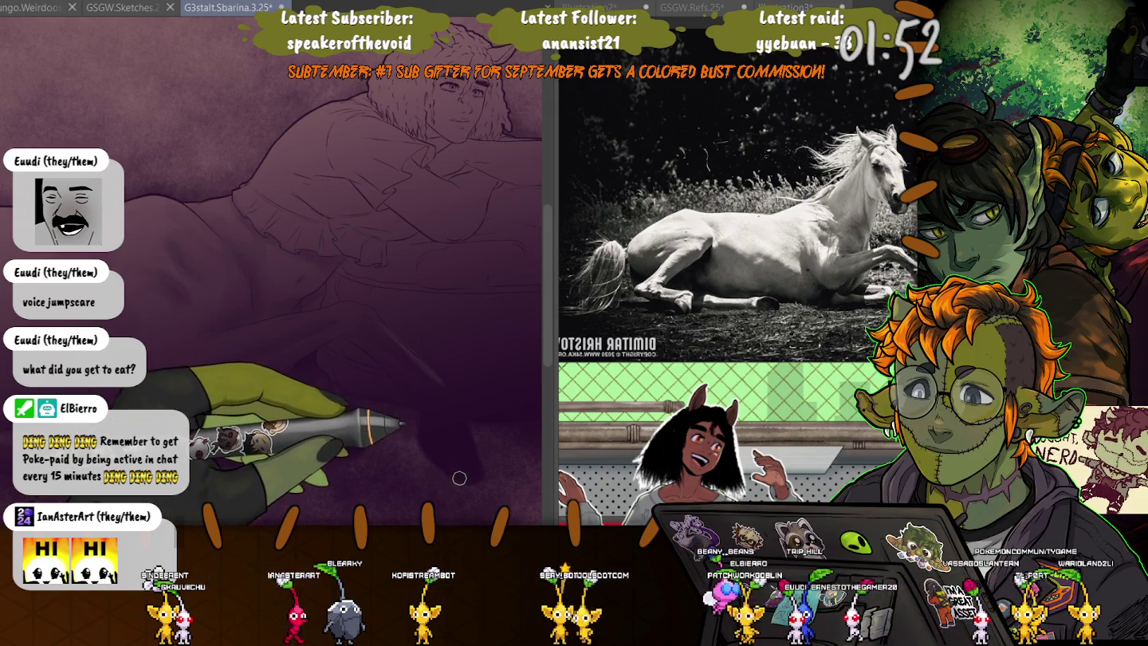
{"action": "scroll", "coordinate": [437, 453], "scroll_direction": "up", "scroll_amount": 2}
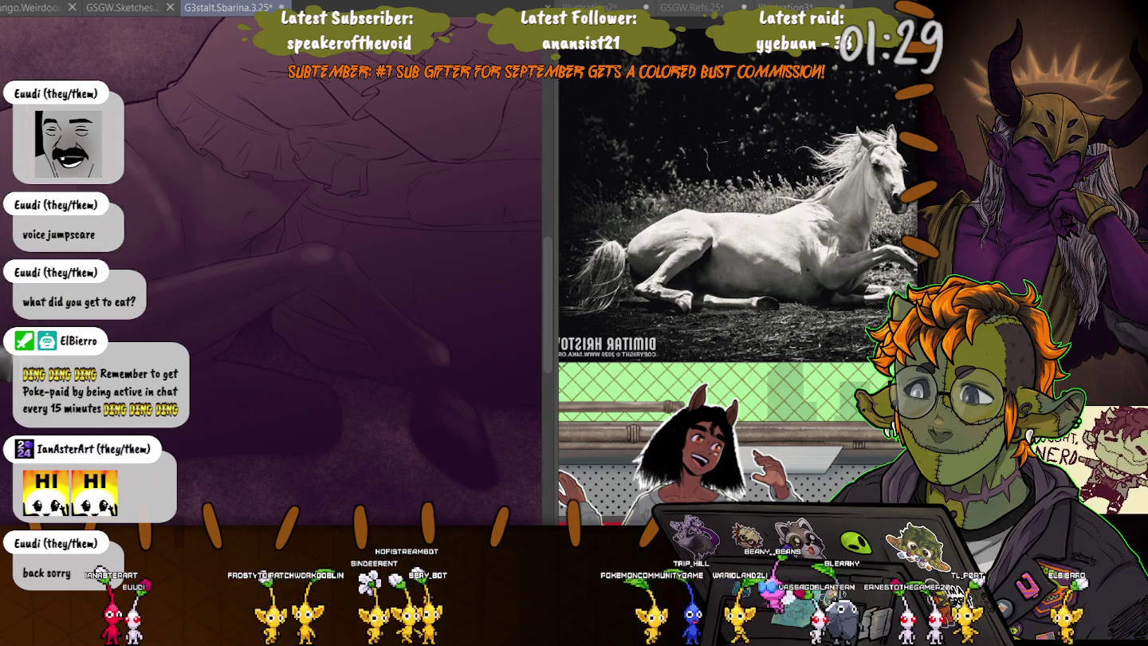
Draw over the rider's curly hair to make the strokes darker and denser.
{"action": "left_click_drag", "start_coordinate": [171, 235], "coordinate": [207, 386]}
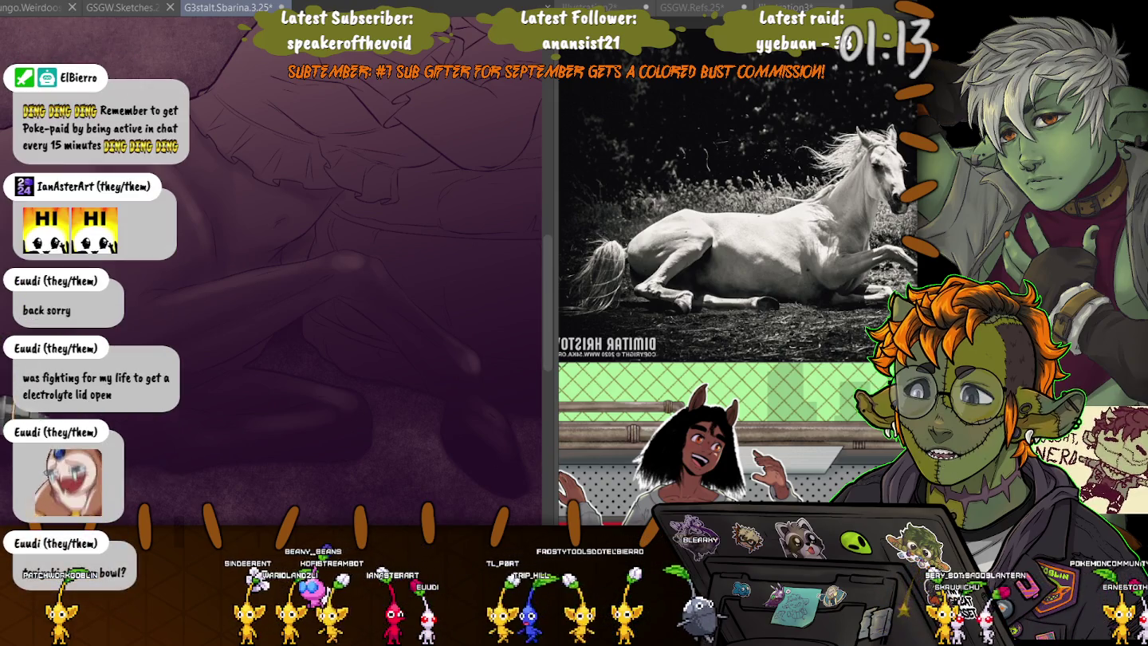
{"action": "scroll", "coordinate": [137, 457], "scroll_direction": "up", "scroll_amount": 5}
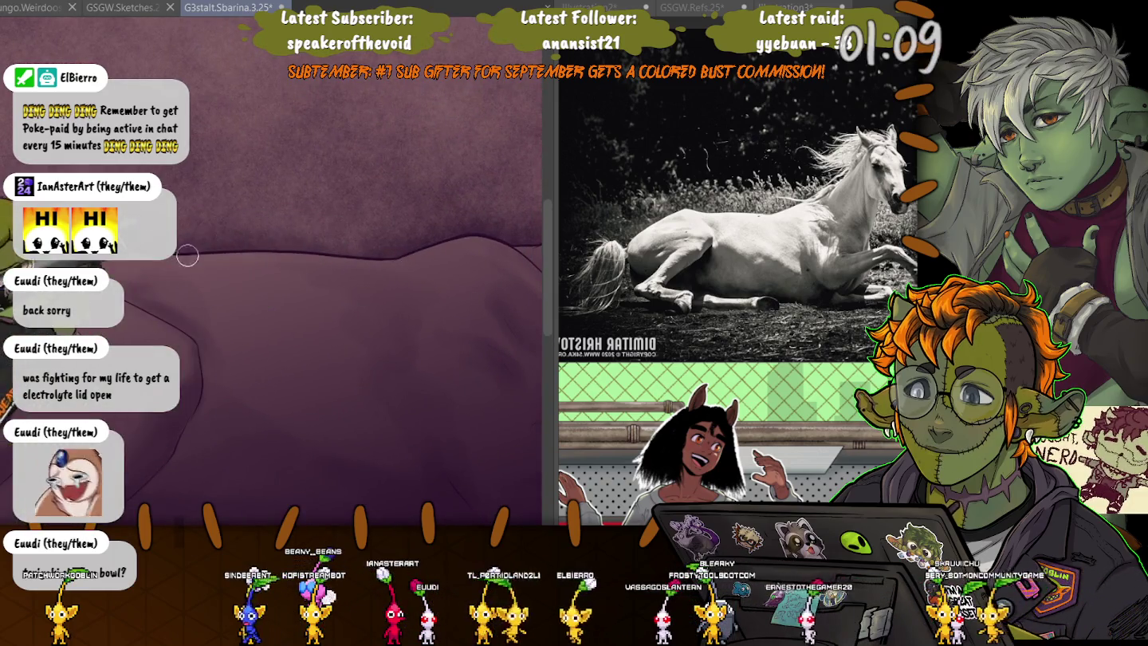
{"action": "scroll", "coordinate": [287, 319], "scroll_direction": "down", "scroll_amount": 3}
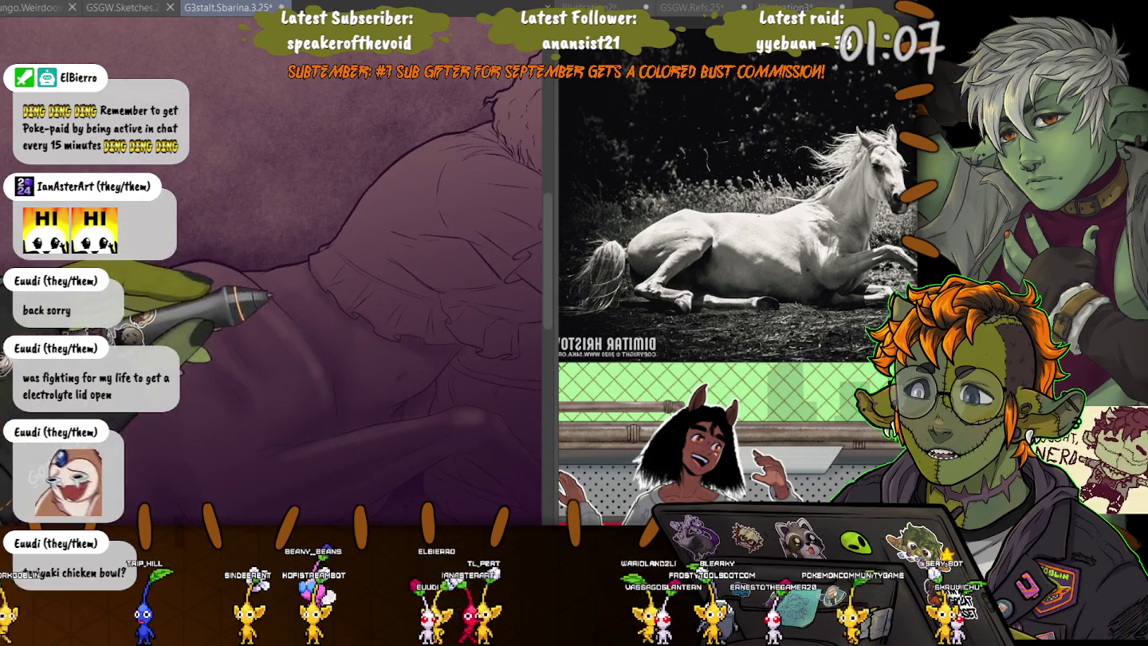
{"action": "scroll", "coordinate": [291, 420], "scroll_direction": "down", "scroll_amount": 2}
{"action": "scroll", "coordinate": [291, 420], "scroll_direction": "down", "scroll_amount": 3}
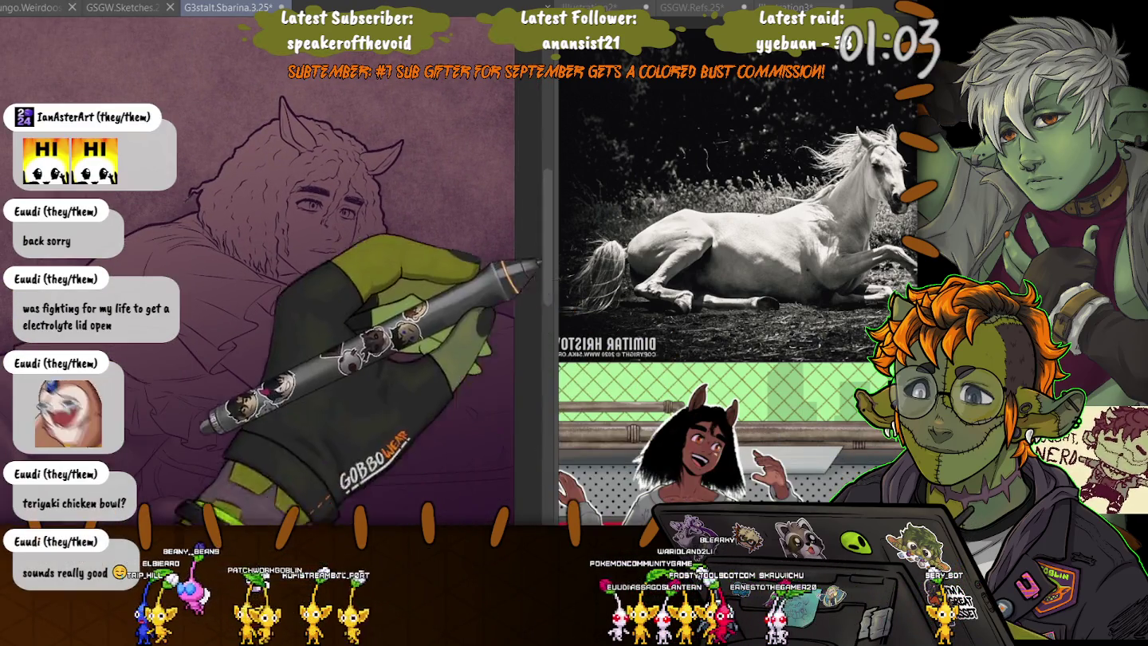
{"action": "left_click_drag", "start_coordinate": [389, 165], "coordinate": [302, 147]}
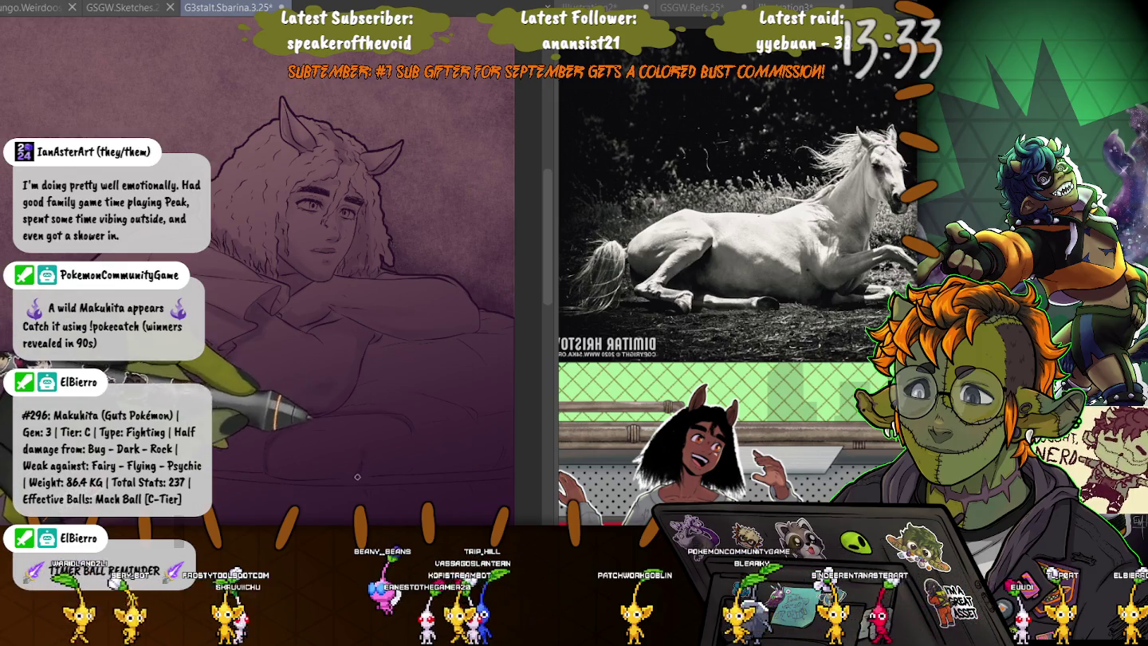
{"action": "left_click_drag", "start_coordinate": [359, 474], "coordinate": [219, 449]}
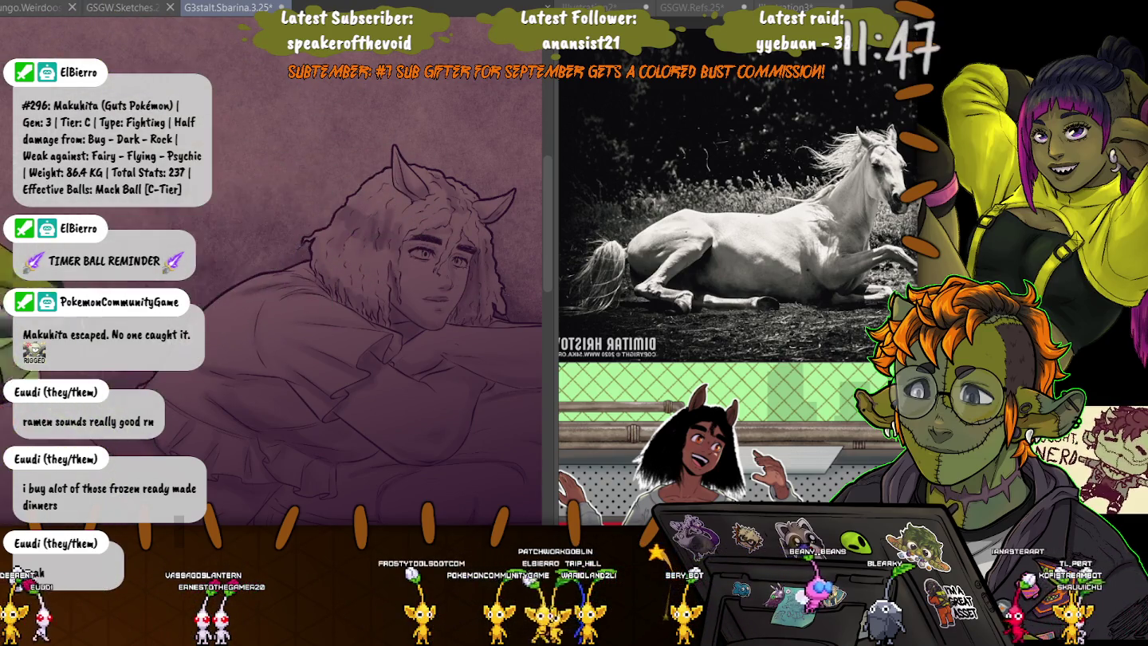
Zoom in on the shirt, then zoom back out to fit the whole canvas.
{"action": "scroll", "coordinate": [385, 141], "scroll_direction": "up", "scroll_amount": 3}
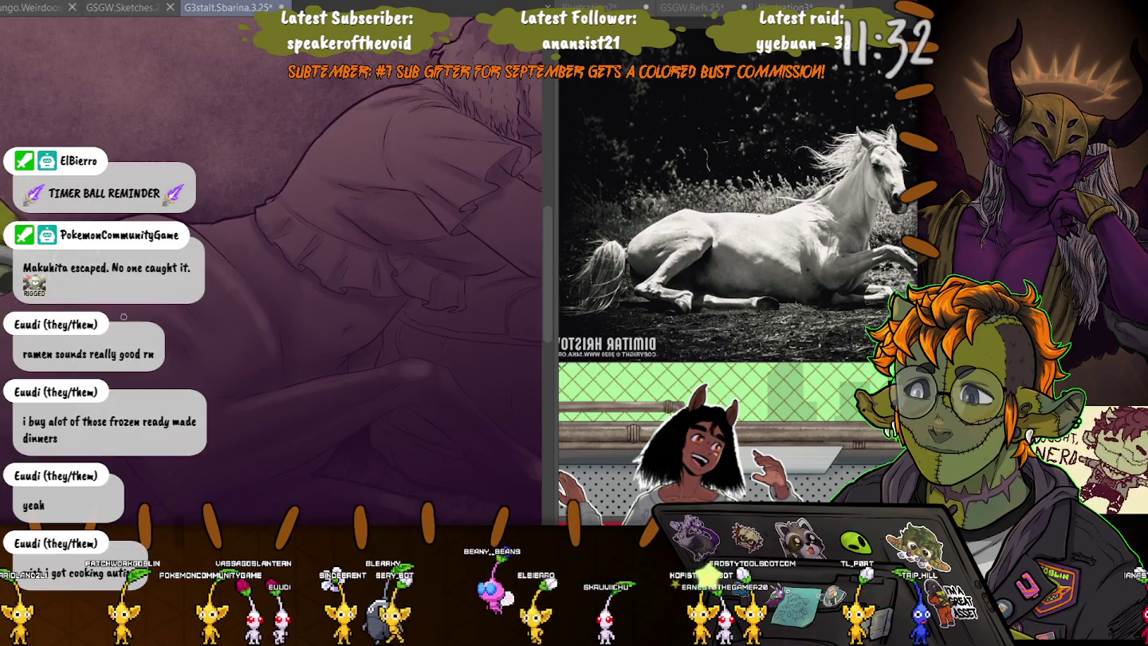
{"action": "scroll", "coordinate": [186, 306], "scroll_direction": "down", "scroll_amount": 2}
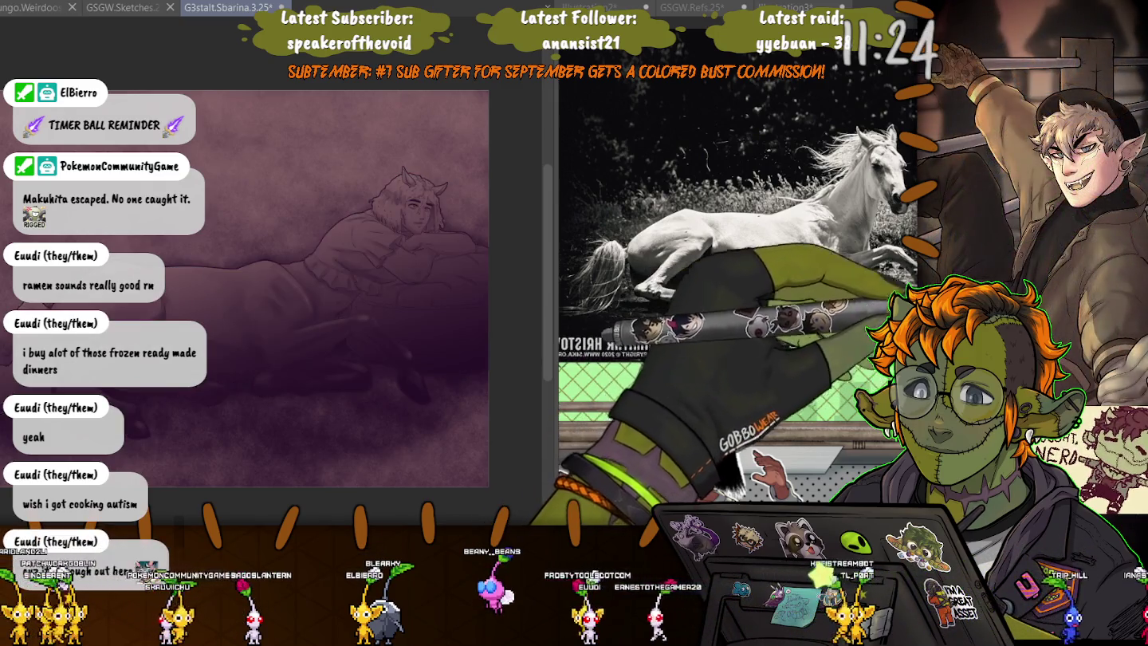
Darken the shading across the whole drawing, then undo the darkening.
{"action": "key", "text": "ctrl+z"}
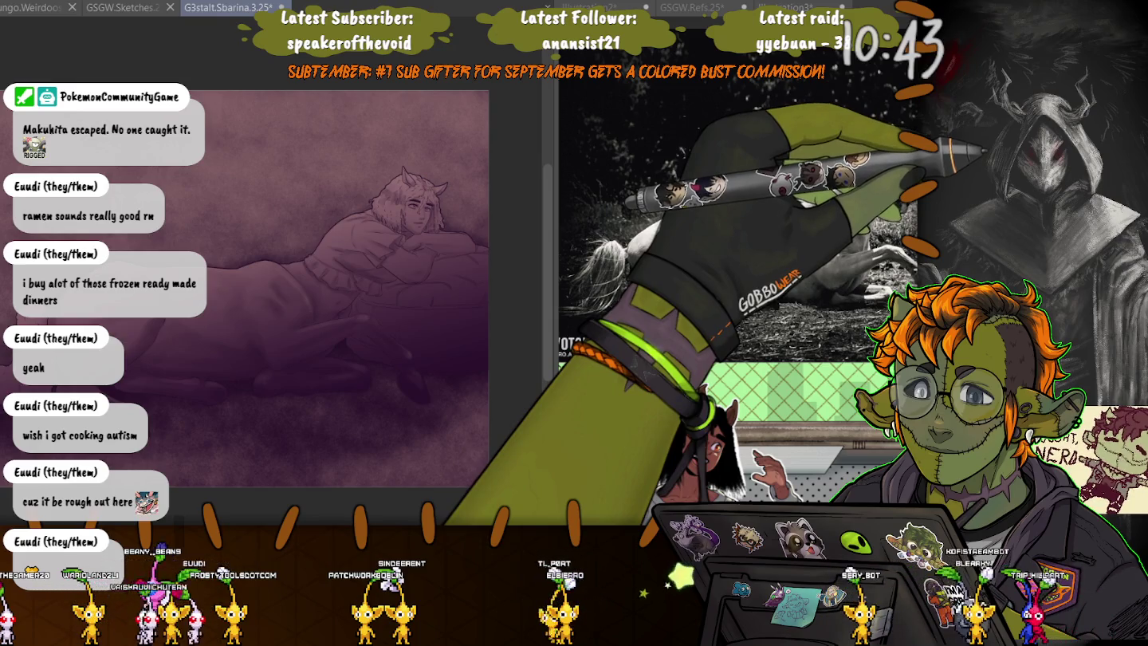
{"action": "key", "text": "ctrl+z"}
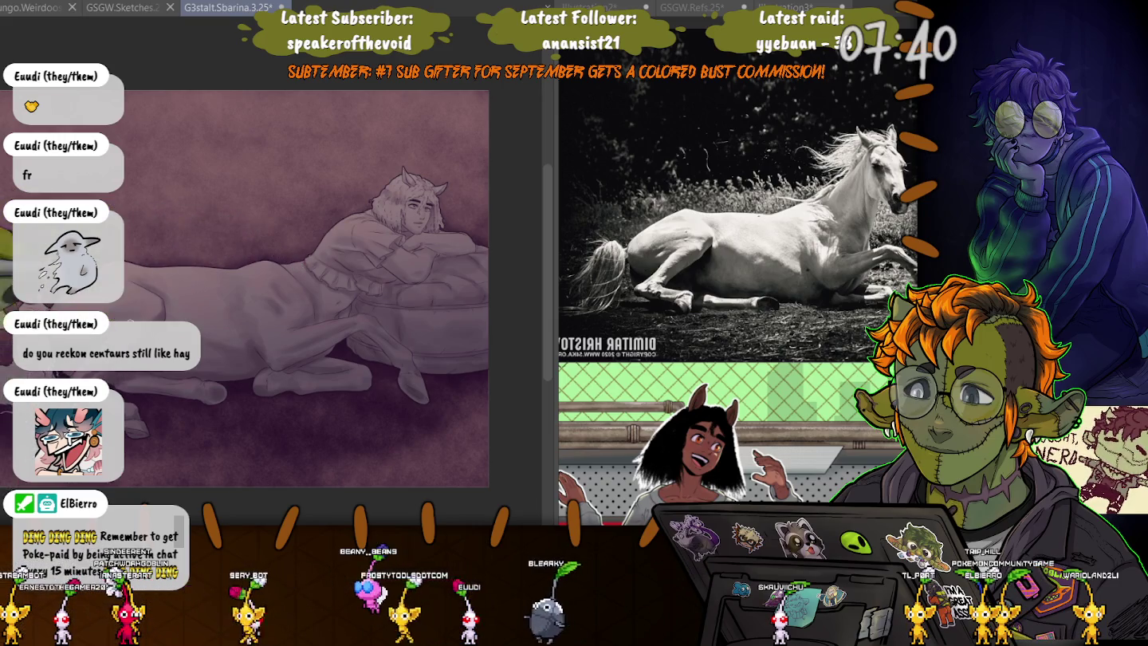
Pan the view across the softly shaded centaur to see the whole figure.
{"action": "left_click_drag", "start_coordinate": [239, 359], "coordinate": [147, 407]}
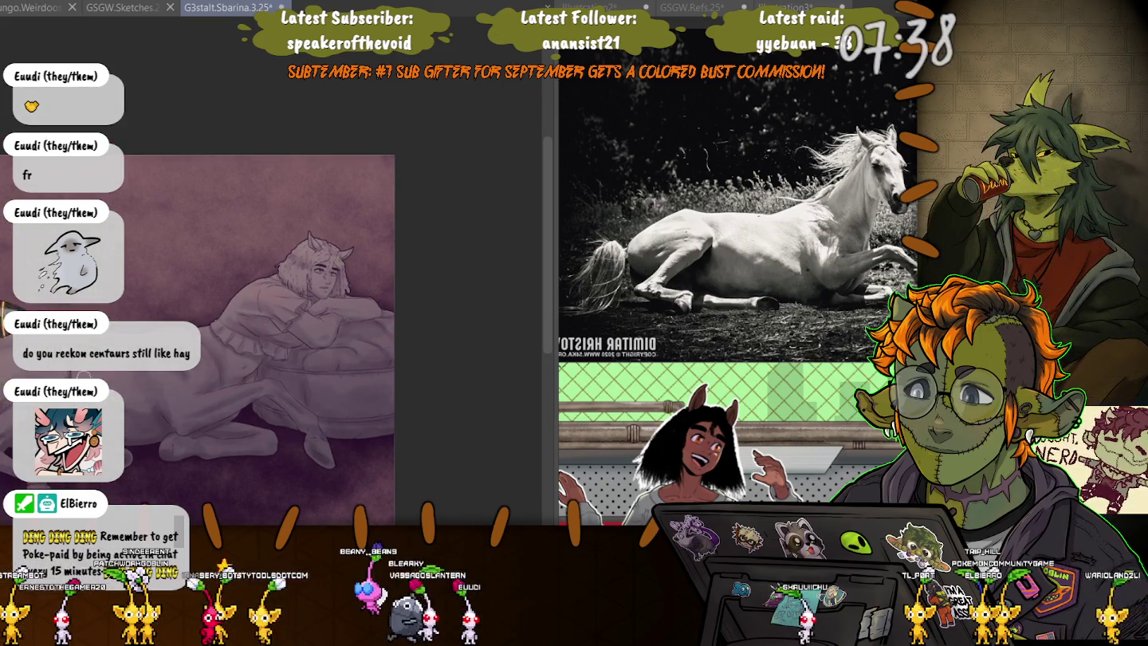
Zoom in close on the centaur's head and hair.
{"action": "left_click_drag", "start_coordinate": [299, 246], "coordinate": [349, 173]}
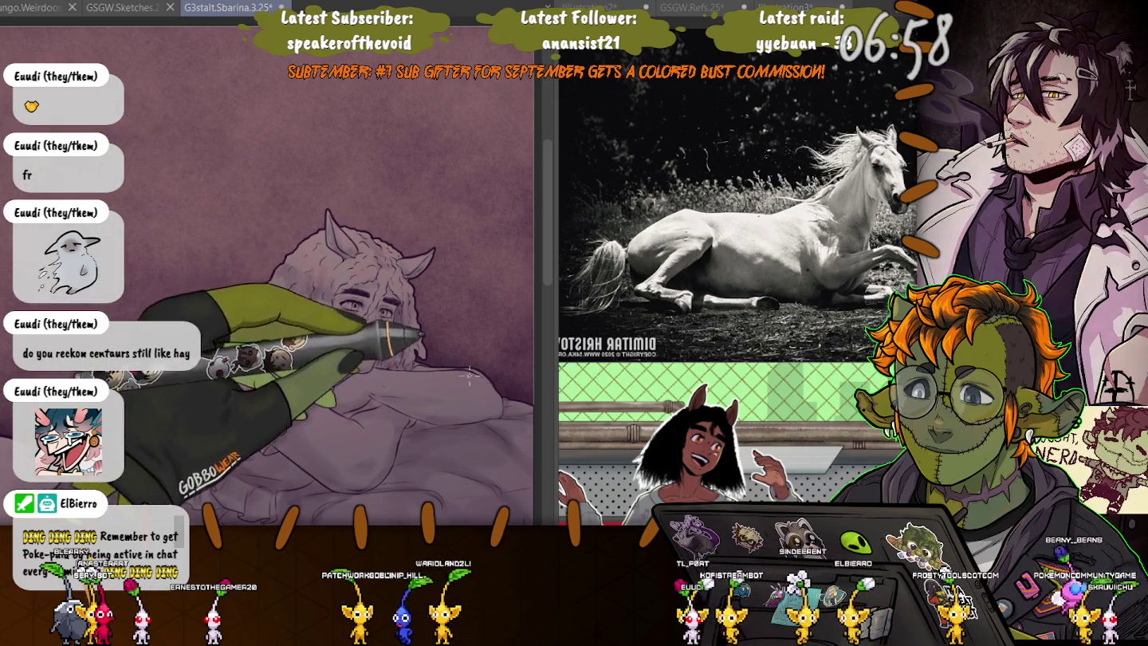
Undo the woolly hair texture, then pan over to the folded forelegs and hooves.
{"action": "key", "text": "ctrl+z"}
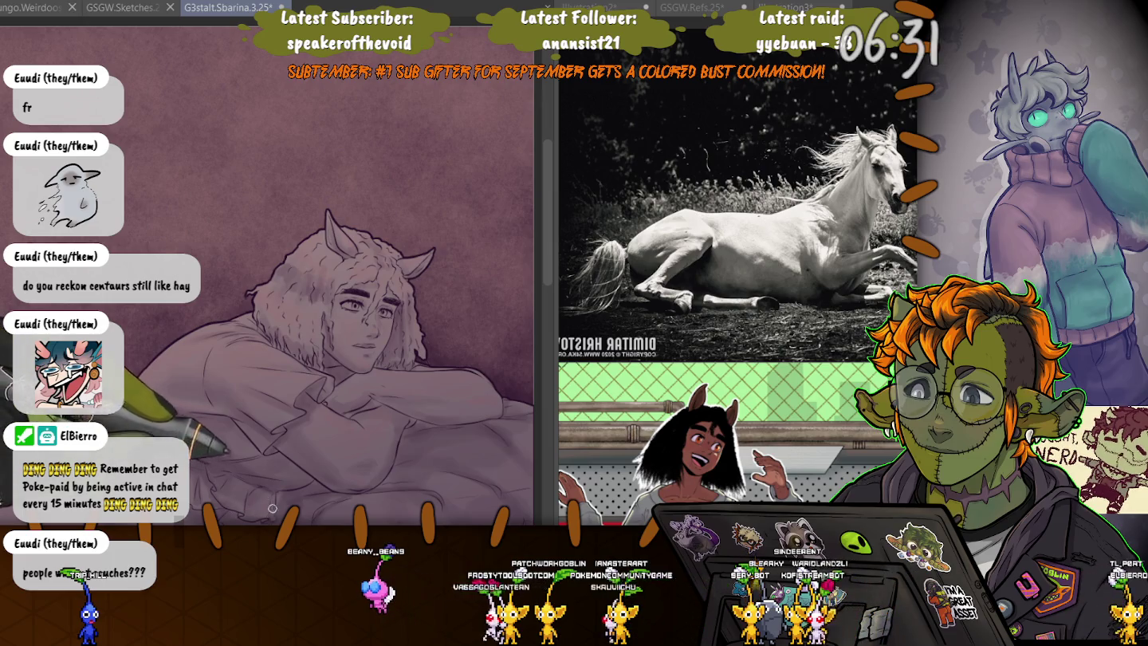
{"action": "left_click_drag", "start_coordinate": [502, 472], "coordinate": [342, 388]}
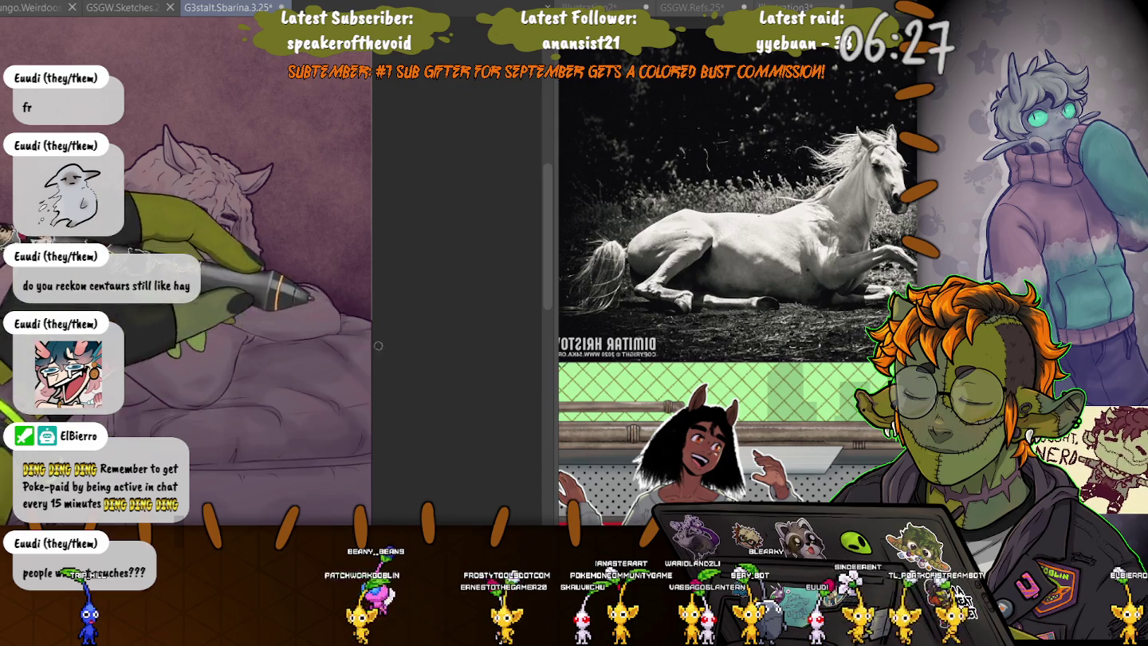
{"action": "scroll", "coordinate": [387, 334], "scroll_direction": "up", "scroll_amount": 3}
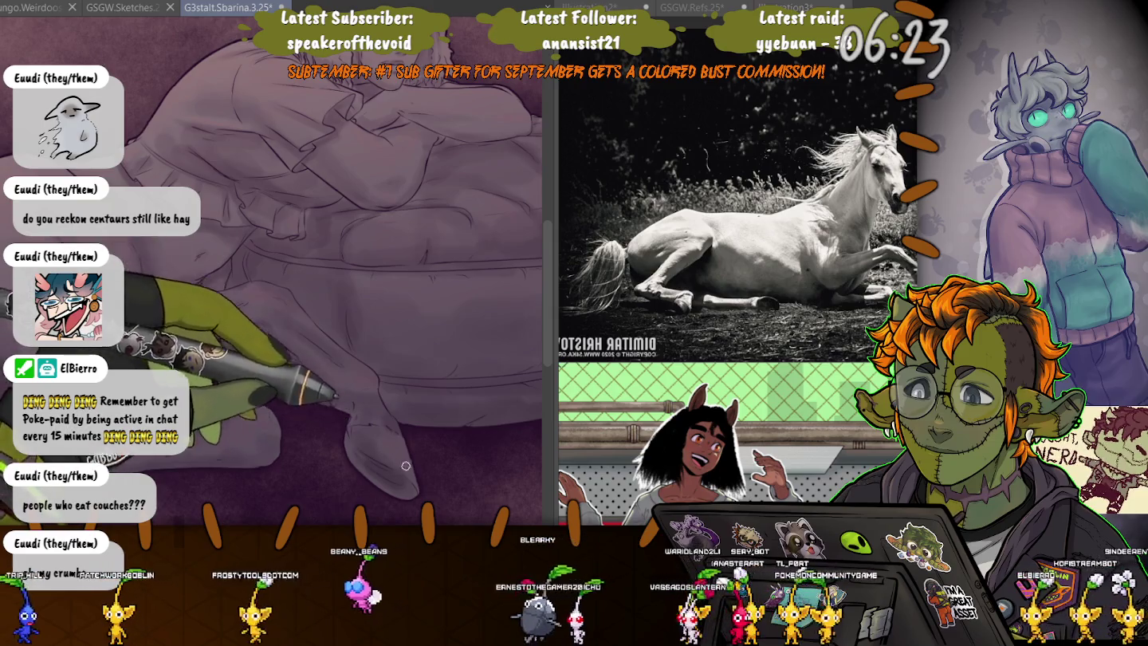
{"action": "scroll", "coordinate": [397, 466], "scroll_direction": "down", "scroll_amount": 3}
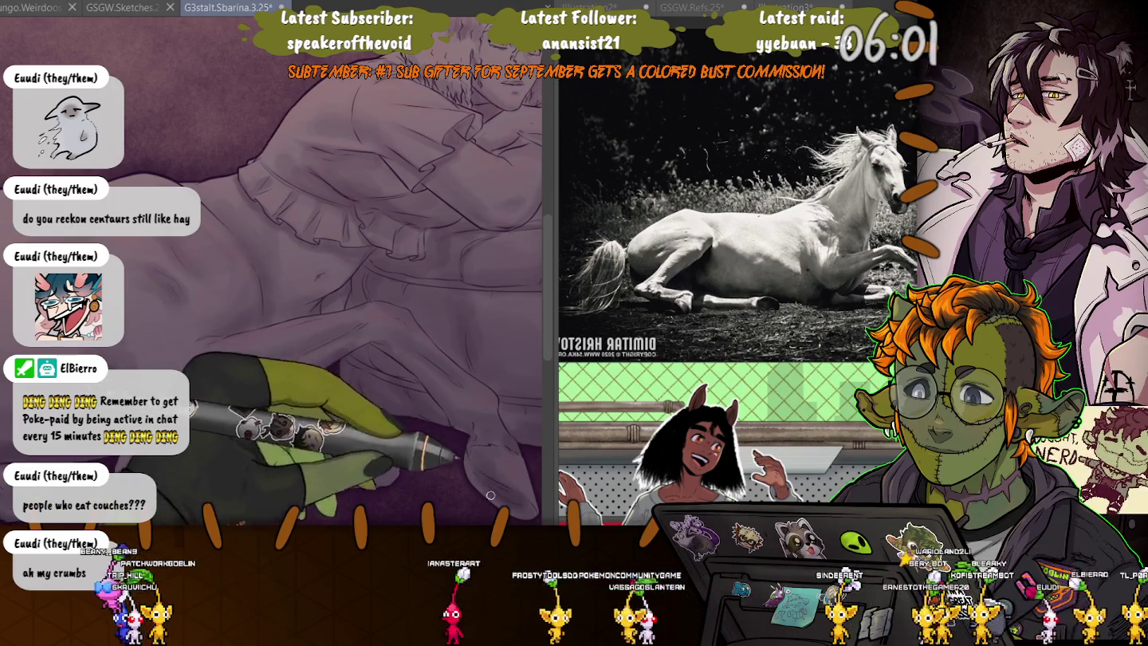
Zoom in on the torso and pan so the centaur's face comes into view.
{"action": "scroll", "coordinate": [283, 323], "scroll_direction": "up", "scroll_amount": 2}
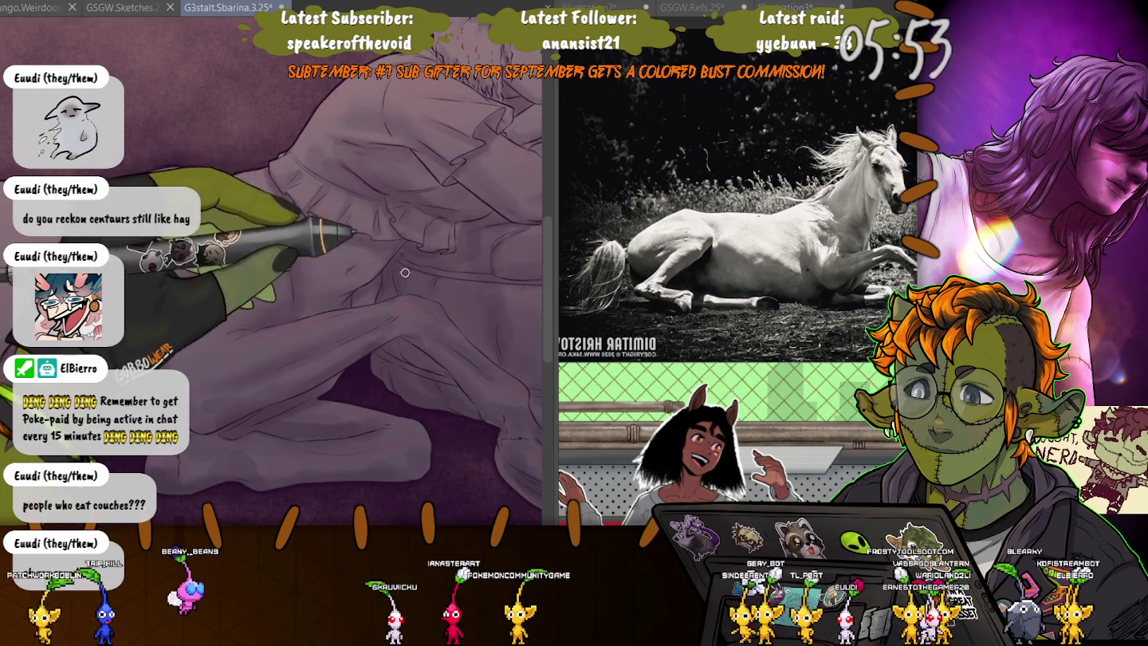
{"action": "left_click_drag", "start_coordinate": [430, 286], "coordinate": [191, 303]}
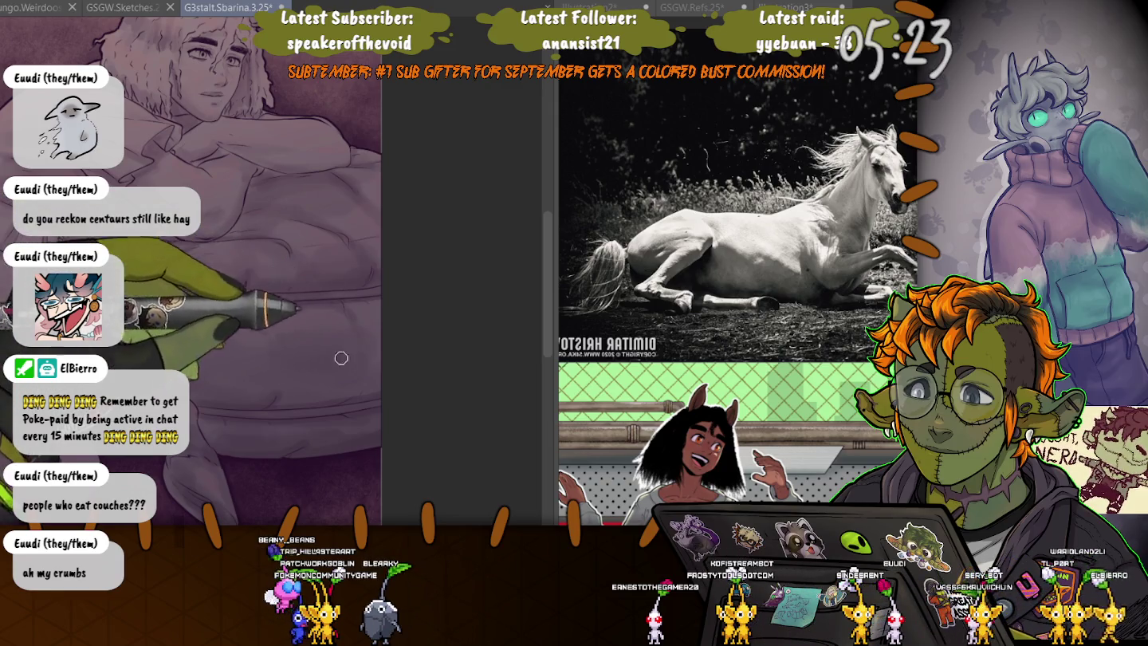
{"action": "scroll", "coordinate": [320, 424], "scroll_direction": "up", "scroll_amount": 2}
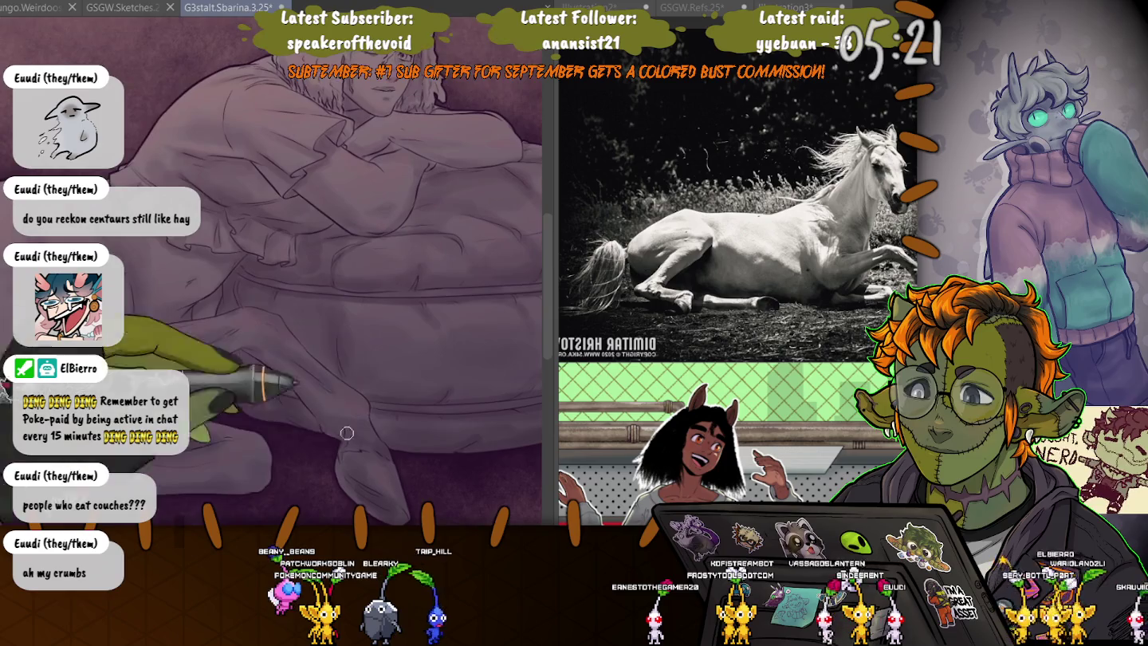
Move to the hindquarters, undo the last stroke, and paint fine fur strands along the tail's upper edge.
{"action": "scroll", "coordinate": [311, 429], "scroll_direction": "up", "scroll_amount": 2}
{"action": "scroll", "coordinate": [241, 346], "scroll_direction": "up", "scroll_amount": 1}
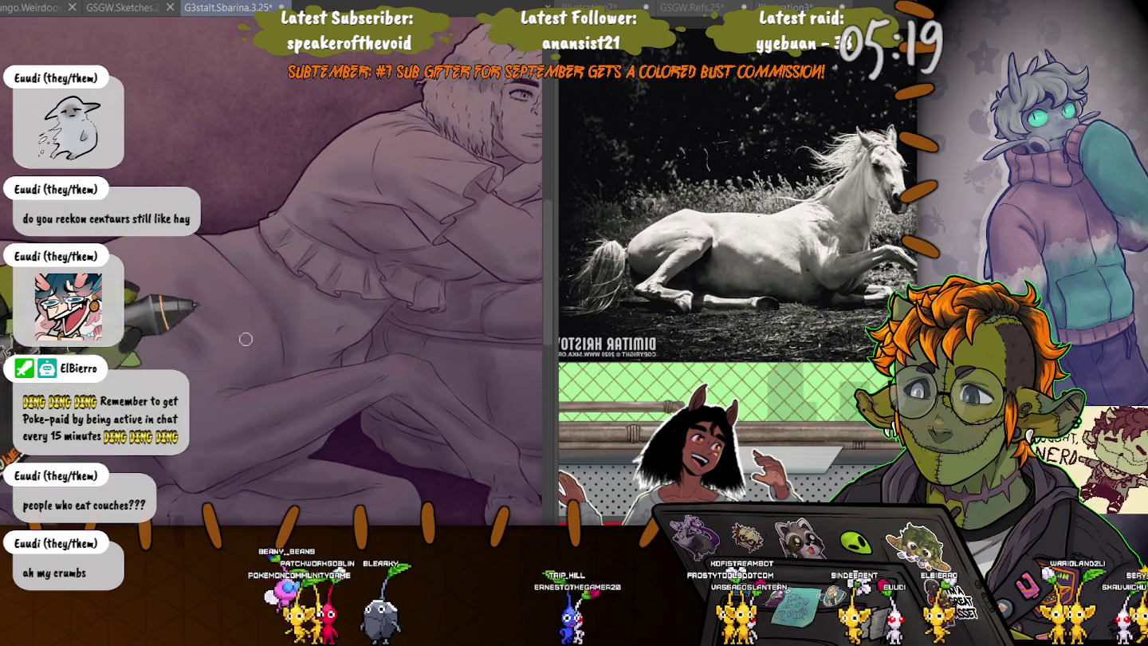
{"action": "scroll", "coordinate": [349, 265], "scroll_direction": "down", "scroll_amount": 1}
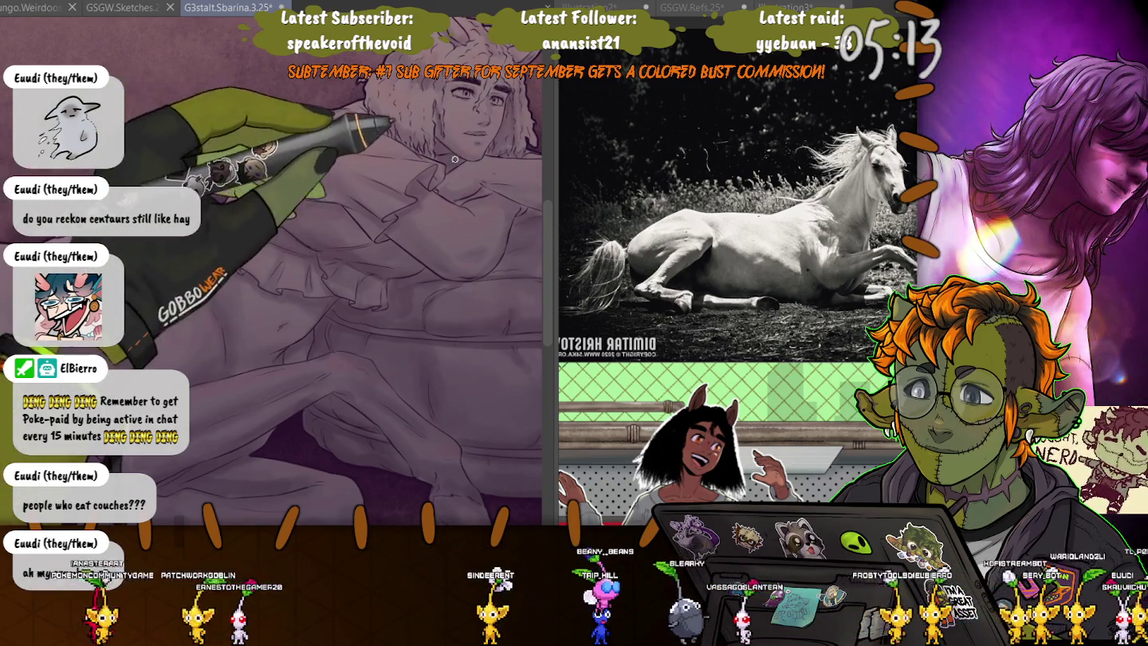
{"action": "scroll", "coordinate": [311, 272], "scroll_direction": "up", "scroll_amount": 3}
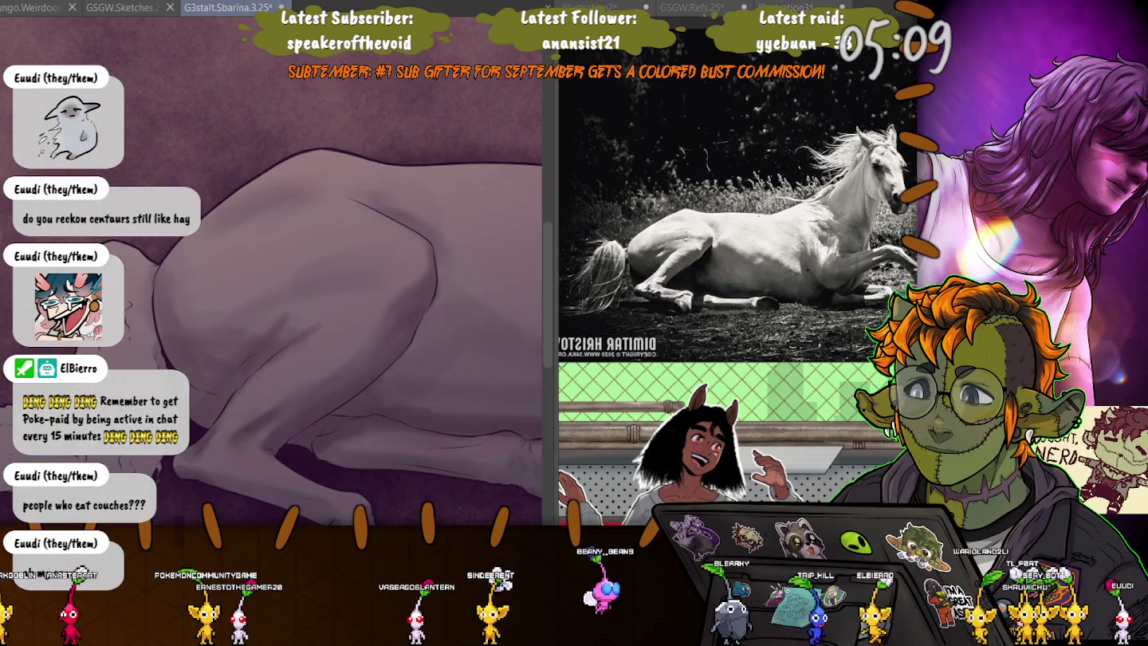
{"action": "scroll", "coordinate": [279, 319], "scroll_direction": "left", "scroll_amount": 2}
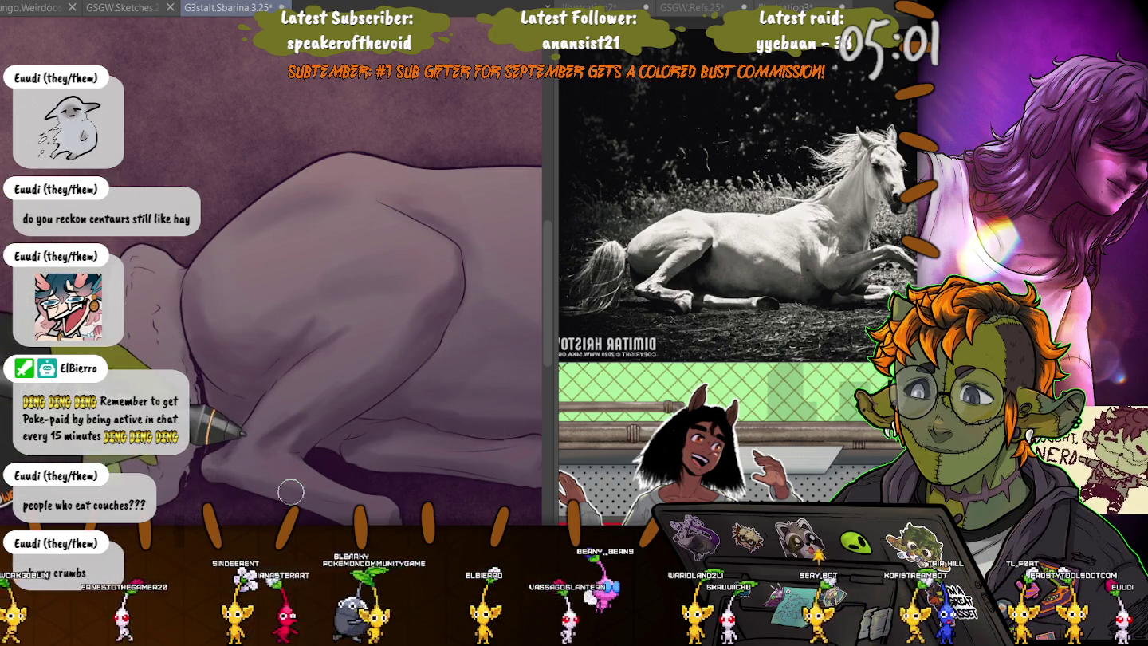
{"action": "scroll", "coordinate": [279, 454], "scroll_direction": "down", "scroll_amount": 2}
{"action": "scroll", "coordinate": [392, 409], "scroll_direction": "down", "scroll_amount": 1}
{"action": "key", "text": "ctrl+z"}
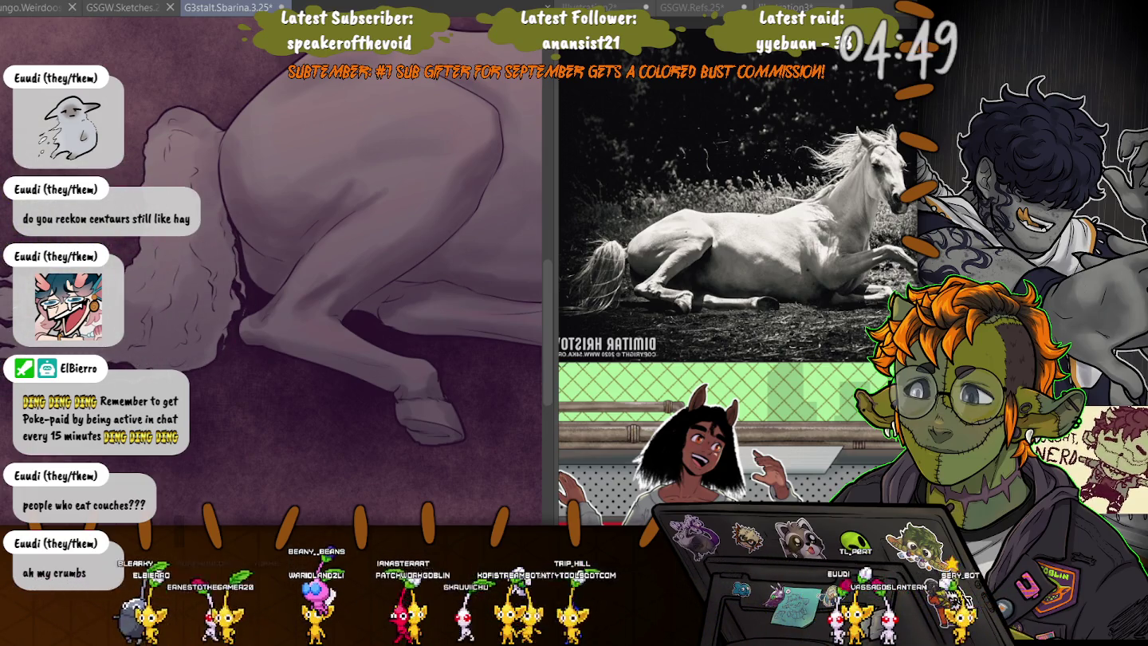
{"action": "scroll", "coordinate": [274, 345], "scroll_direction": "up", "scroll_amount": 2}
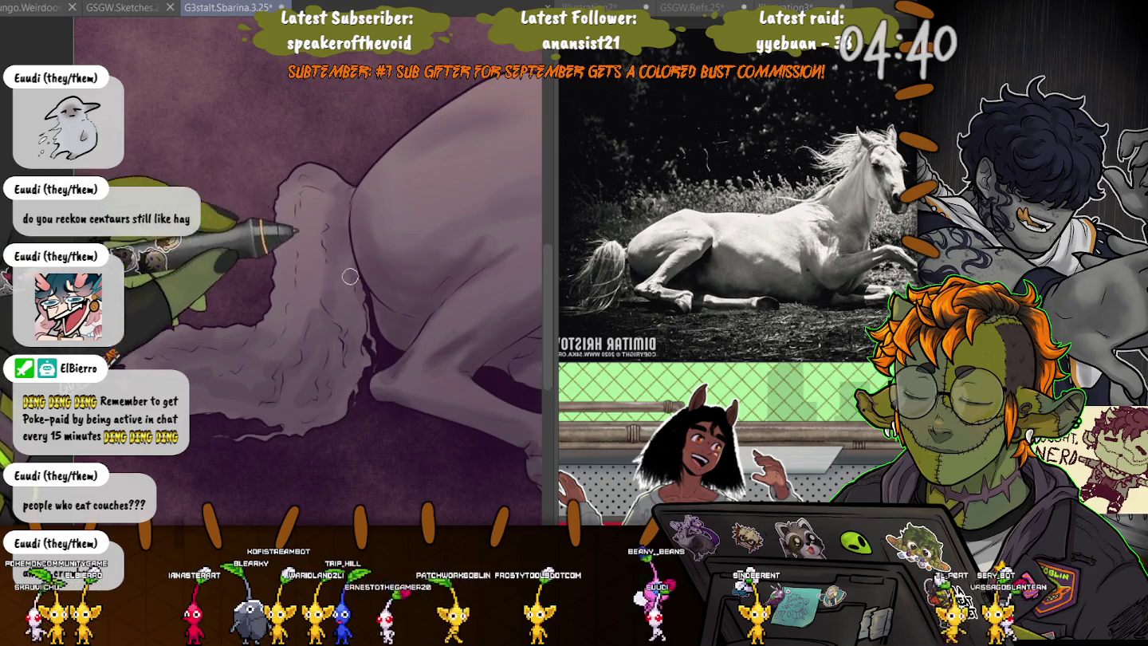
{"action": "mouse_move", "coordinate": [343, 188]}
{"action": "left_mouse_down"}
{"action": "mouse_move", "coordinate": [339, 252]}
{"action": "mouse_move", "coordinate": [299, 319]}
{"action": "mouse_move", "coordinate": [245, 352]}
{"action": "mouse_move", "coordinate": [232, 341]}
{"action": "left_mouse_up"}
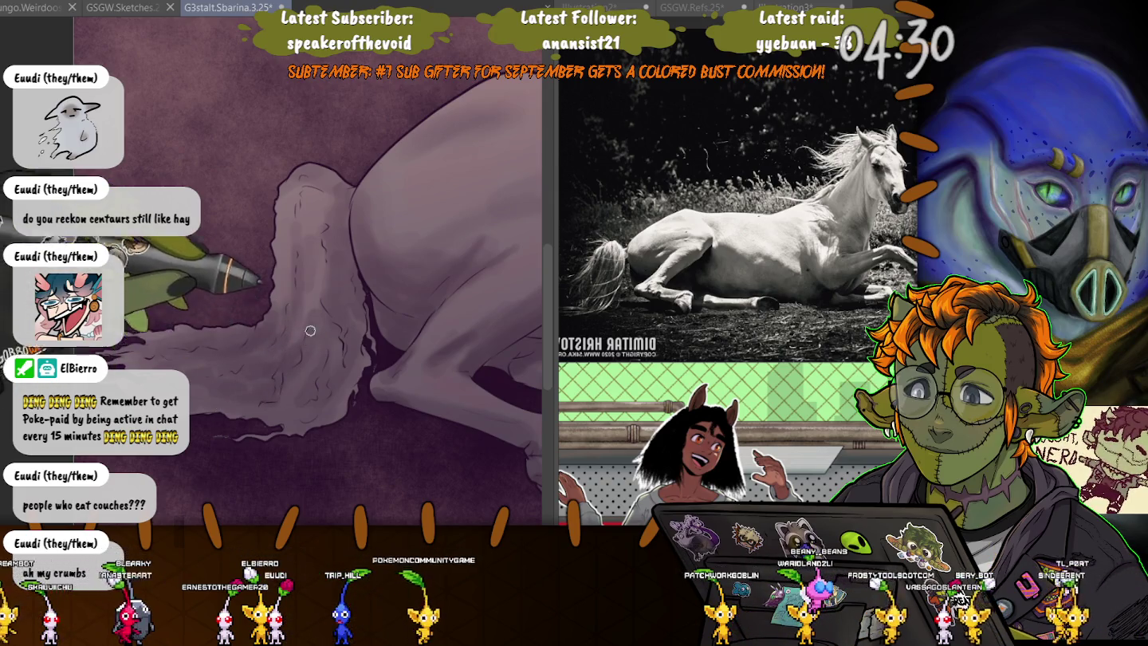
Darken the fur on the lower tail, then bring the horse torso and collar into view.
{"action": "left_click_drag", "start_coordinate": [288, 303], "coordinate": [224, 379]}
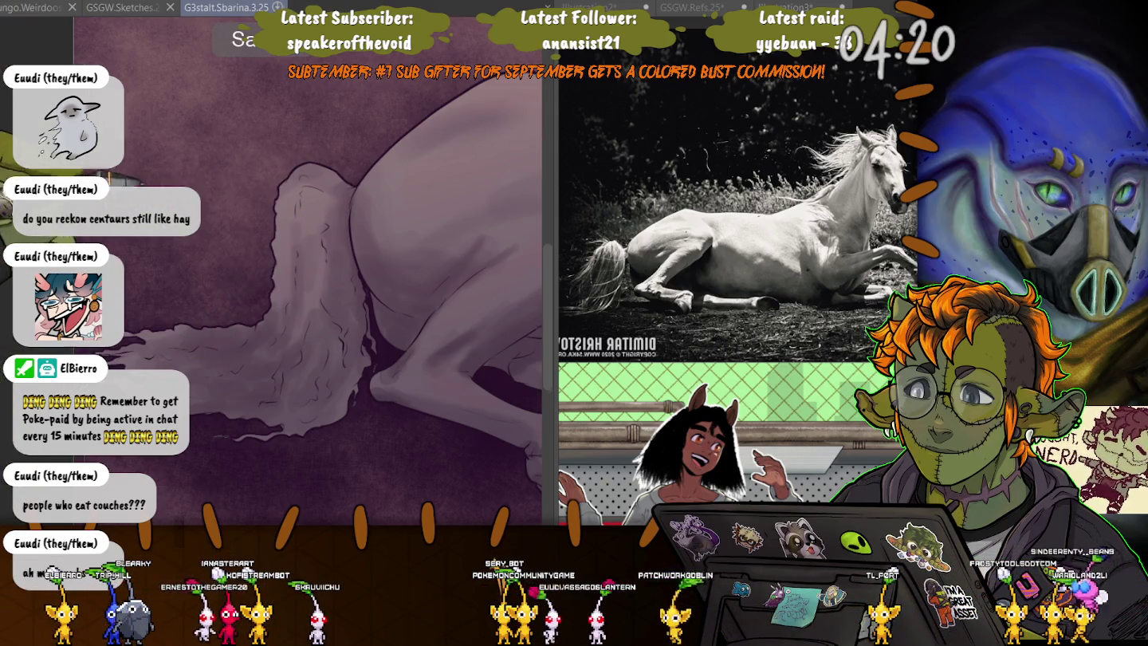
{"action": "scroll", "coordinate": [269, 315], "scroll_direction": "down", "scroll_amount": 2}
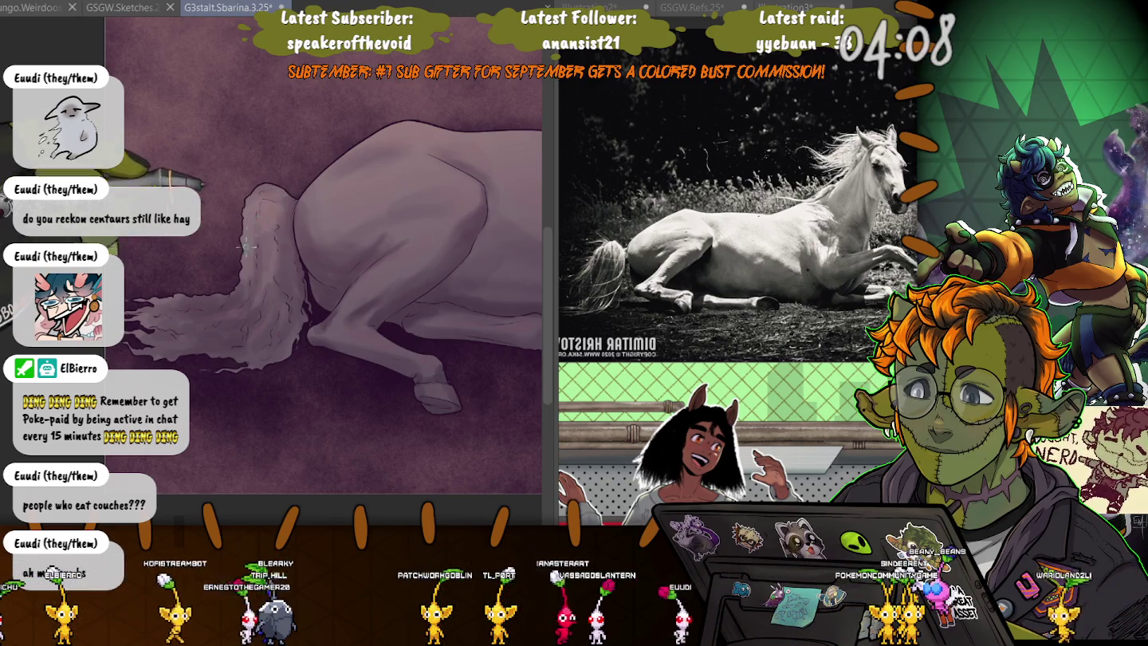
{"action": "left_click_drag", "start_coordinate": [264, 211], "coordinate": [104, 199]}
{"action": "left_click_drag", "start_coordinate": [280, 263], "coordinate": [256, 283]}
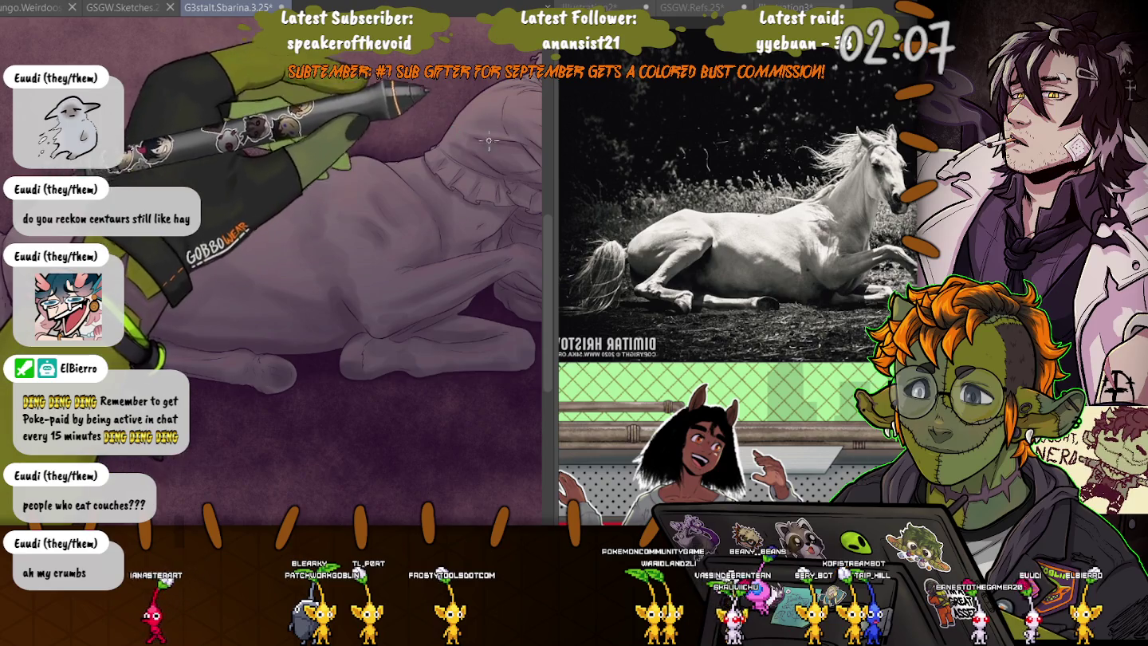
{"action": "left_click_drag", "start_coordinate": [519, 144], "coordinate": [379, 145]}
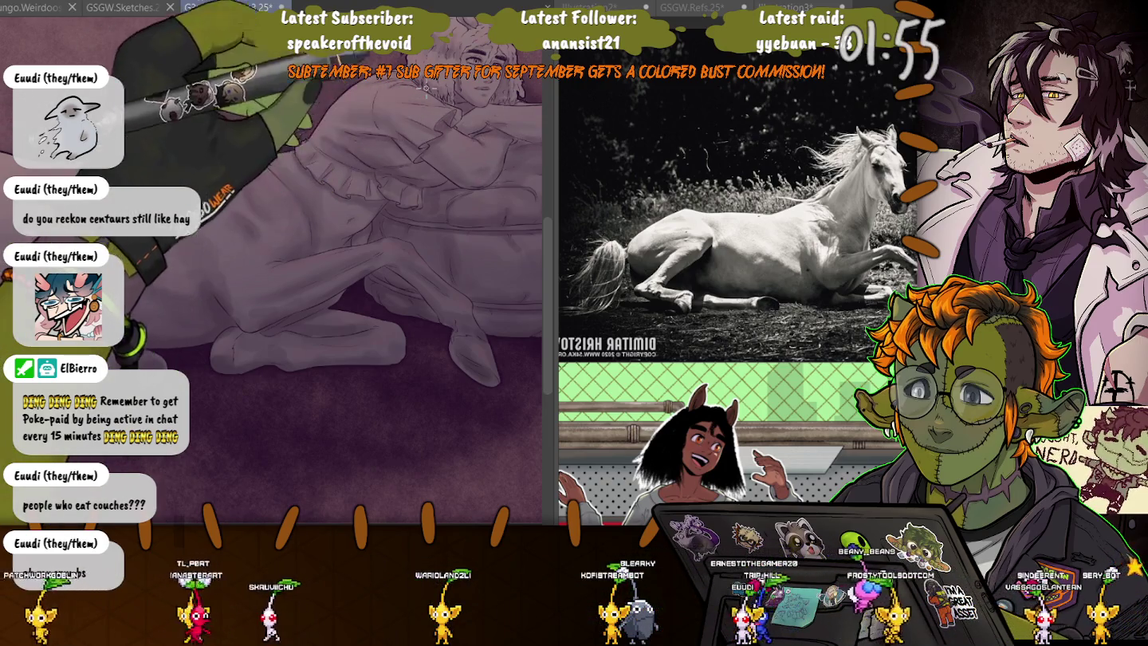
{"action": "left_click_drag", "start_coordinate": [319, 319], "coordinate": [303, 239]}
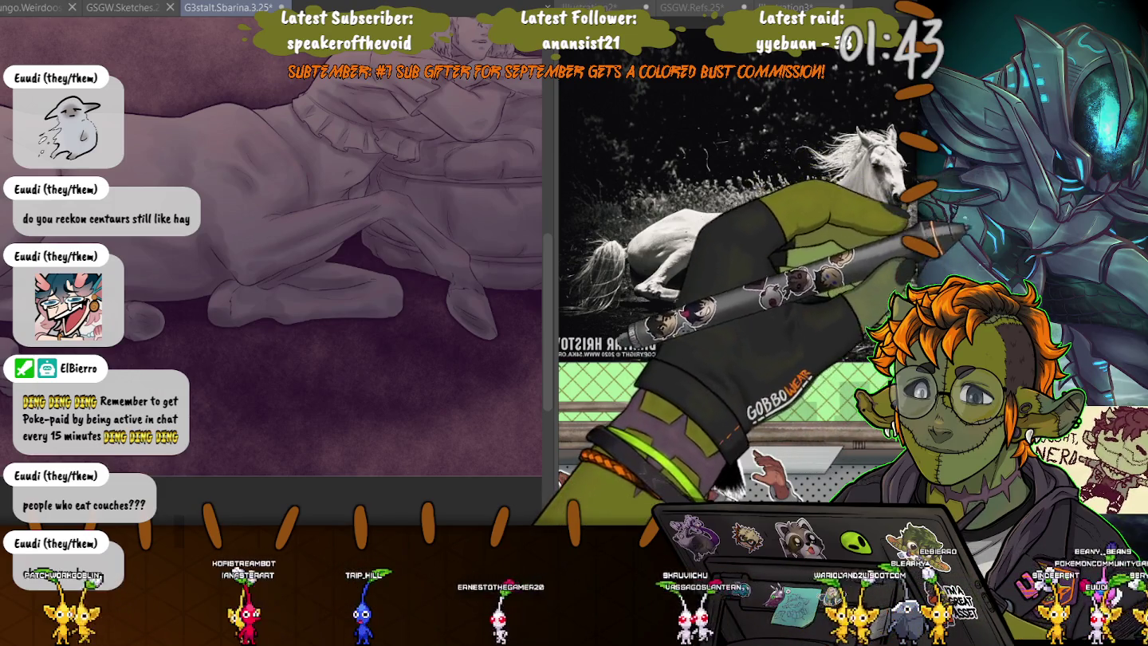
{"action": "left_click", "coordinate": [239, 199]}
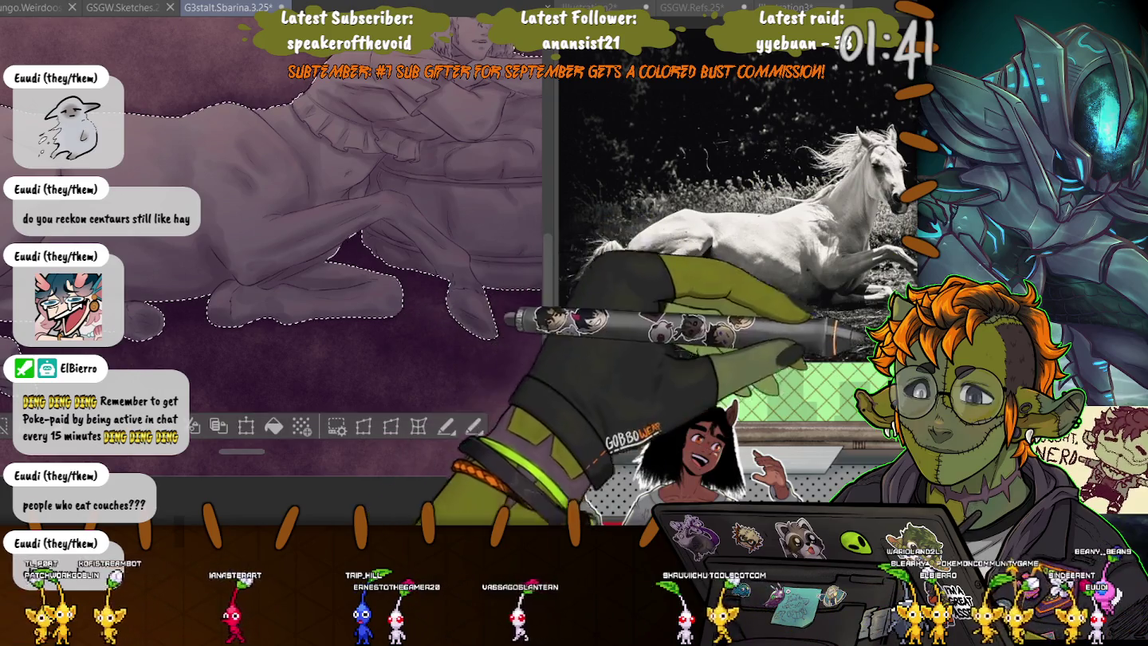
{"action": "key", "text": "ctrl+d"}
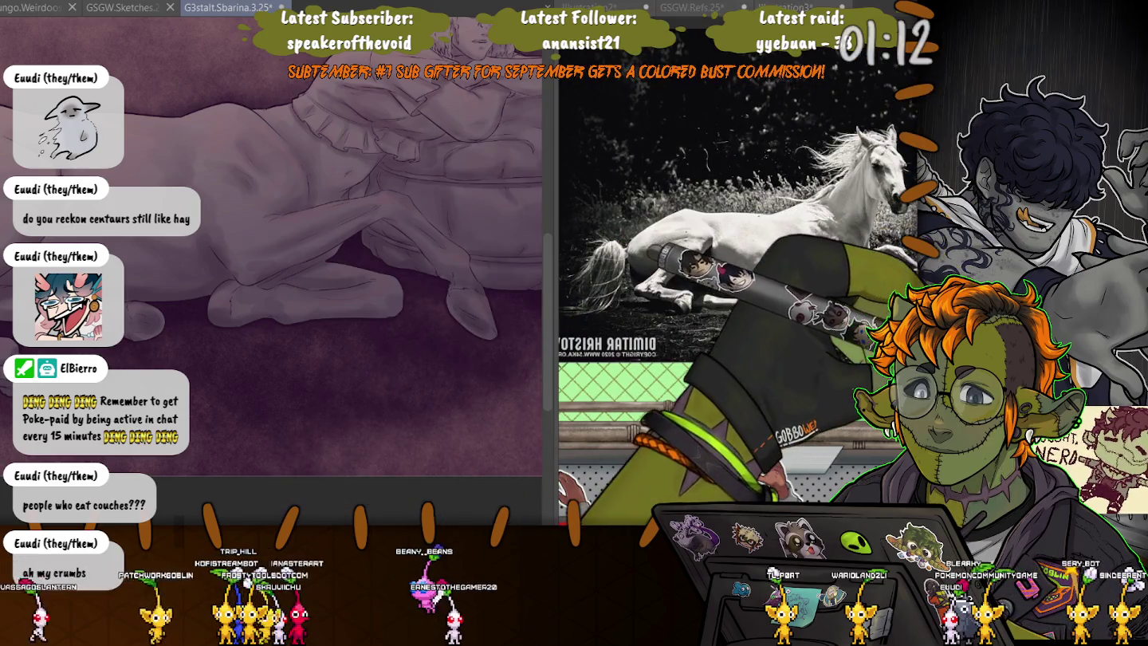
{"action": "scroll", "coordinate": [279, 180], "scroll_direction": "up", "scroll_amount": 5}
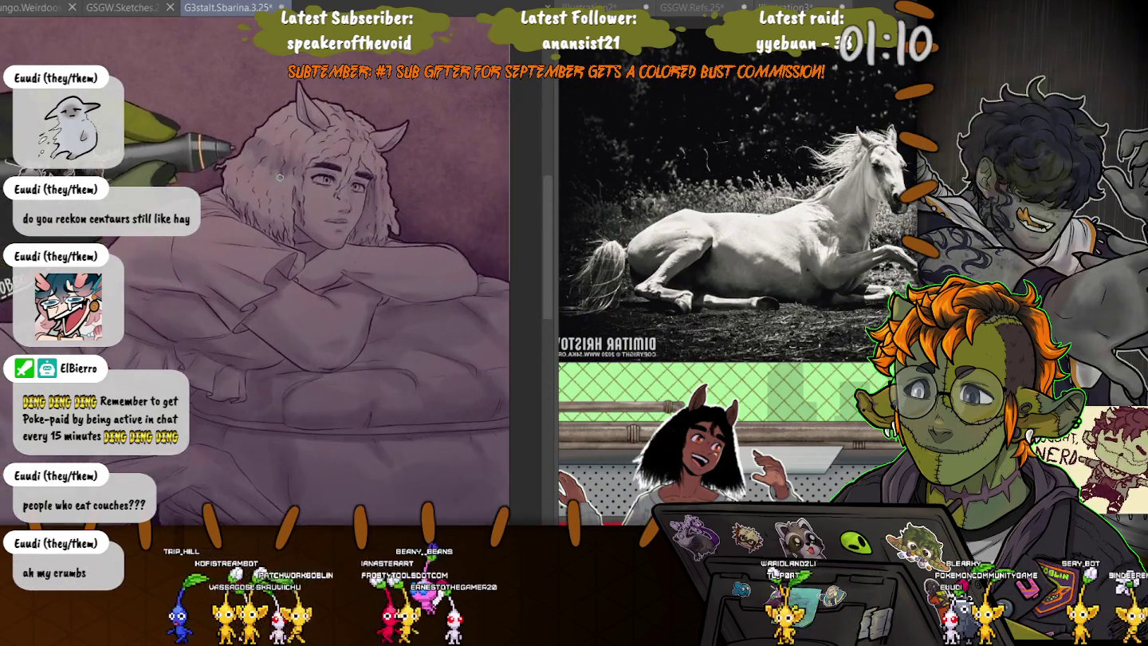
Lighten the hair atop the head, rework the forehead hair lock, and restore the purple shading.
{"action": "scroll", "coordinate": [280, 180], "scroll_direction": "up", "scroll_amount": 3}
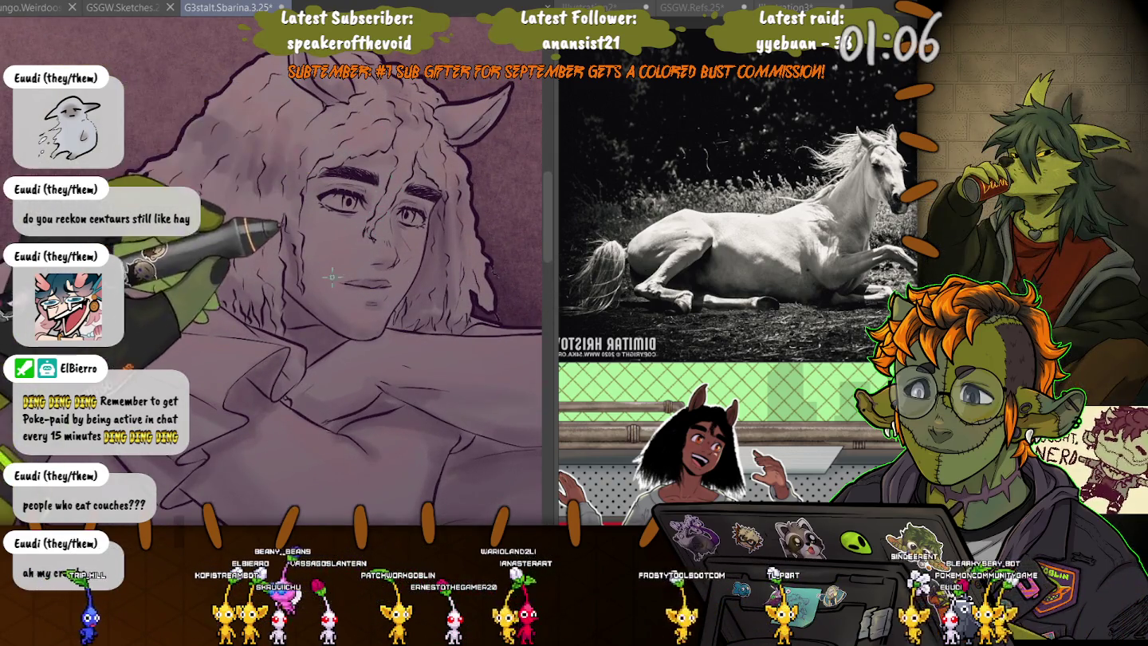
{"action": "left_click_drag", "start_coordinate": [303, 183], "coordinate": [339, 150]}
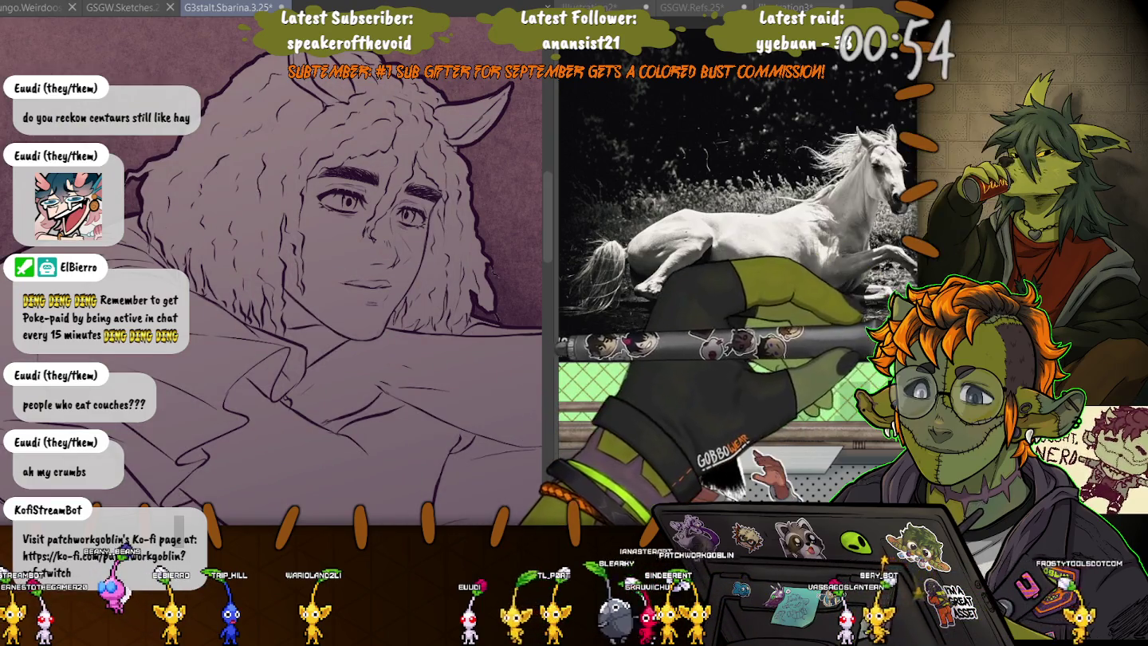
{"action": "mouse_move", "coordinate": [401, 128]}
{"action": "left_mouse_down"}
{"action": "mouse_move", "coordinate": [420, 153]}
{"action": "mouse_move", "coordinate": [391, 185]}
{"action": "left_mouse_up"}
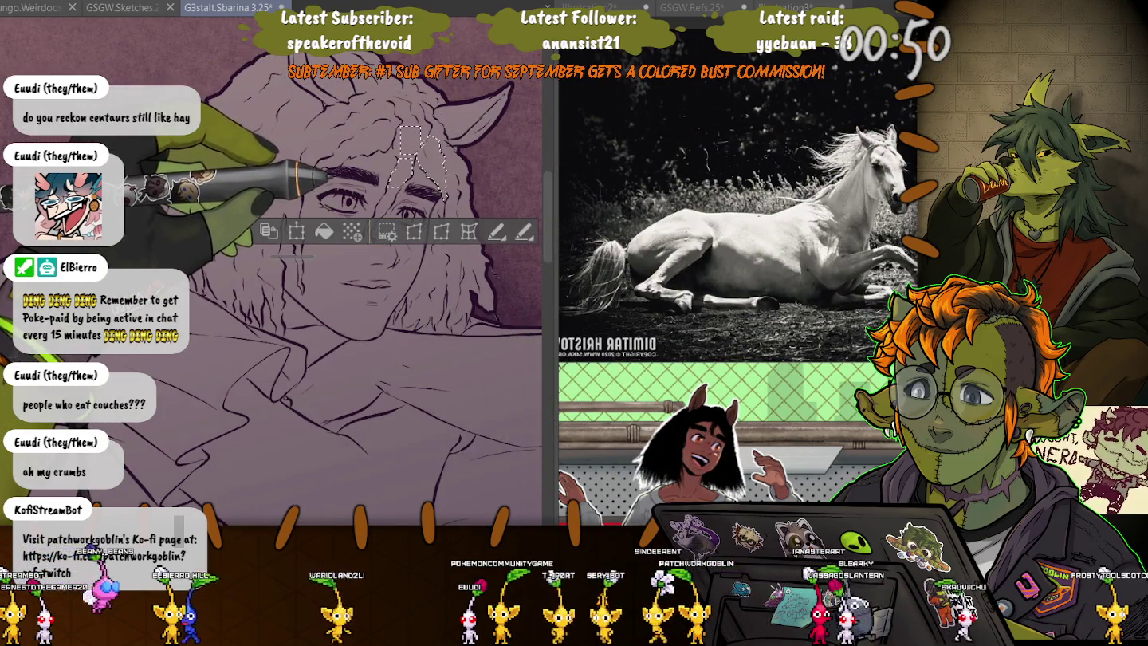
{"action": "key", "text": "ctrl+d"}
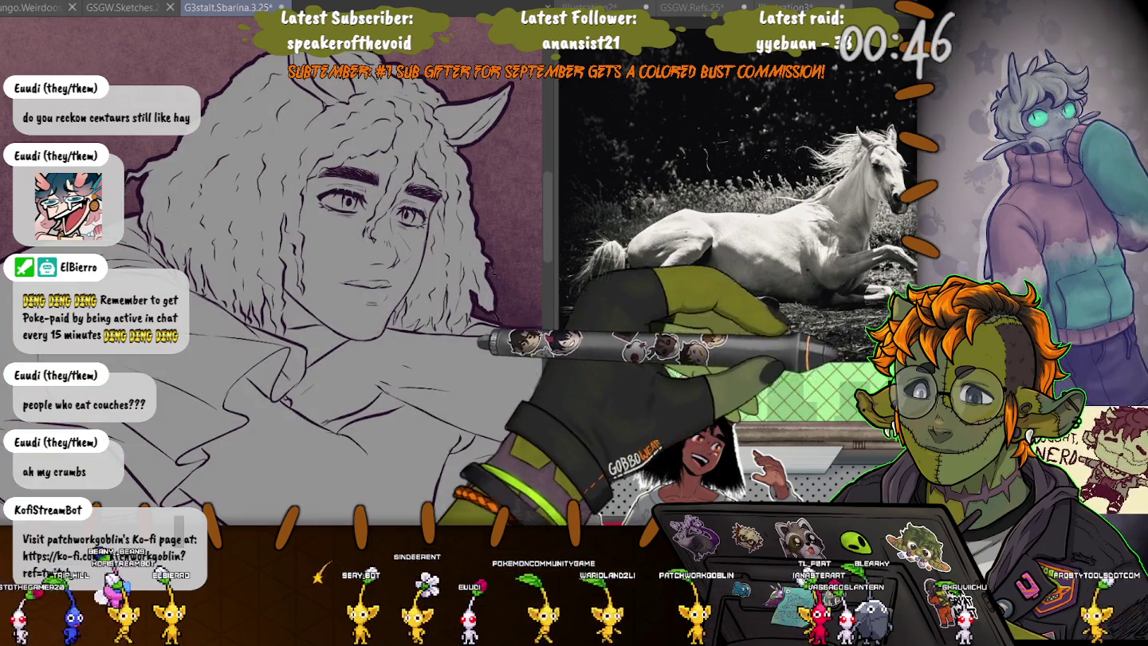
{"action": "mouse_move", "coordinate": [399, 116]}
{"action": "left_mouse_down"}
{"action": "mouse_move", "coordinate": [435, 200]}
{"action": "mouse_move", "coordinate": [359, 235]}
{"action": "left_mouse_up"}
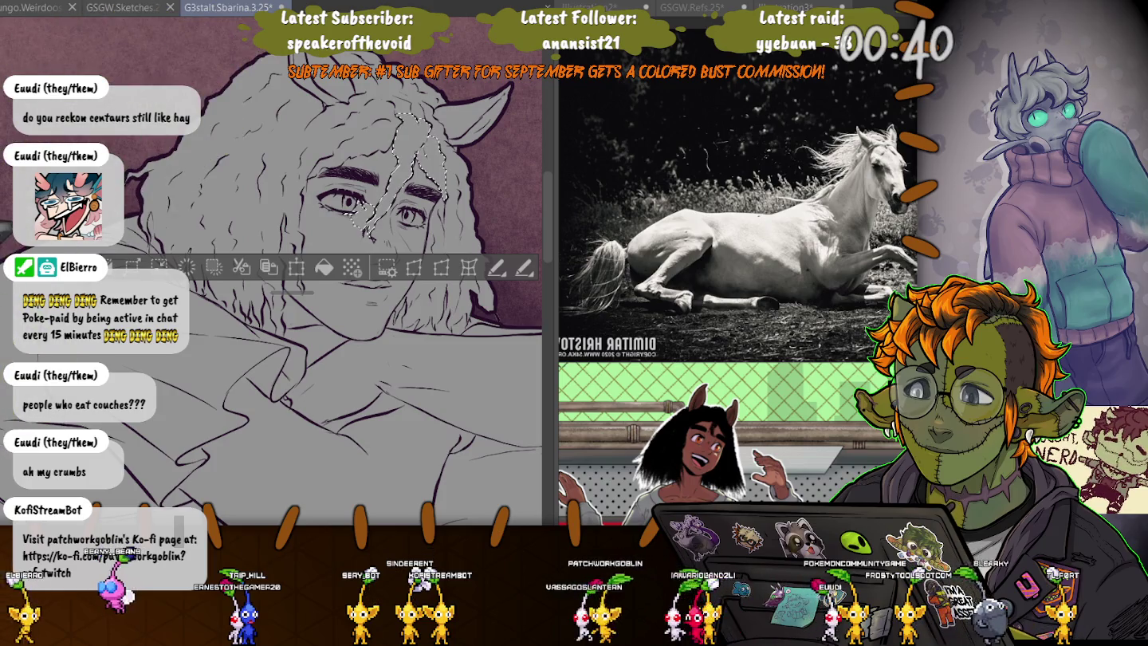
{"action": "key", "text": "ctrl+d"}
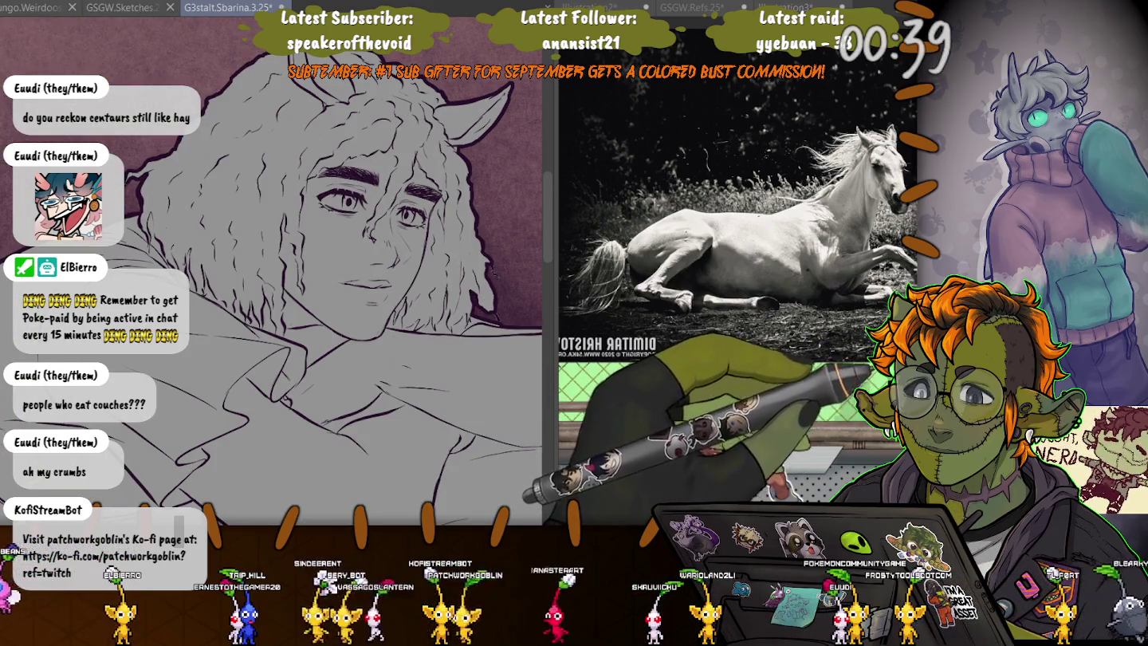
{"action": "key", "text": "ctrl+z"}
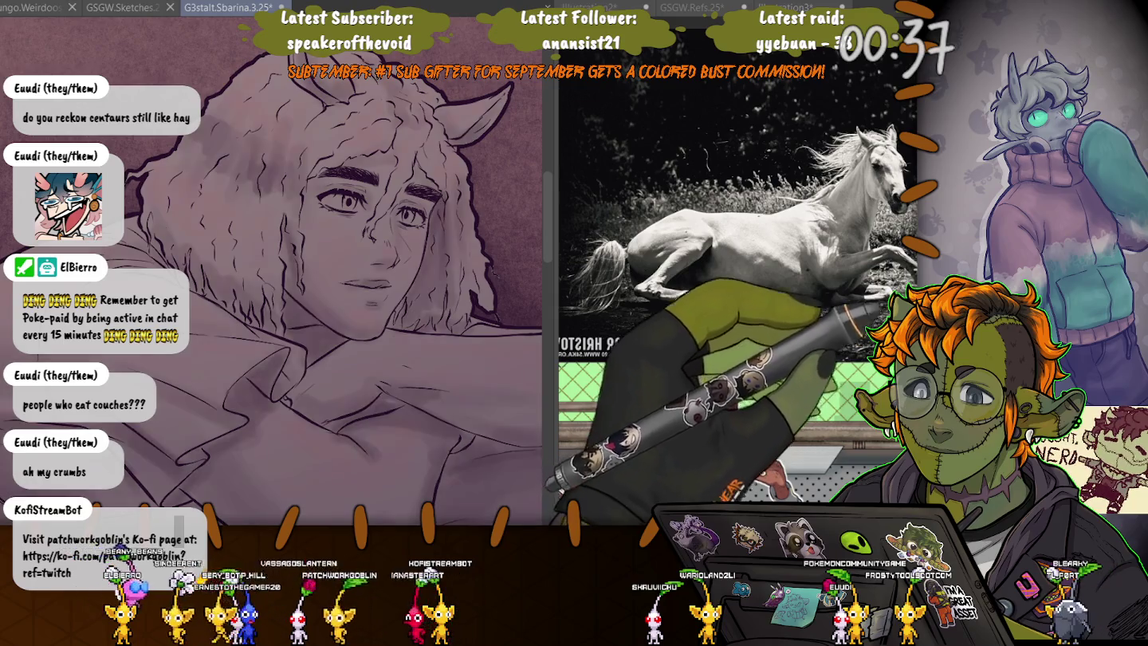
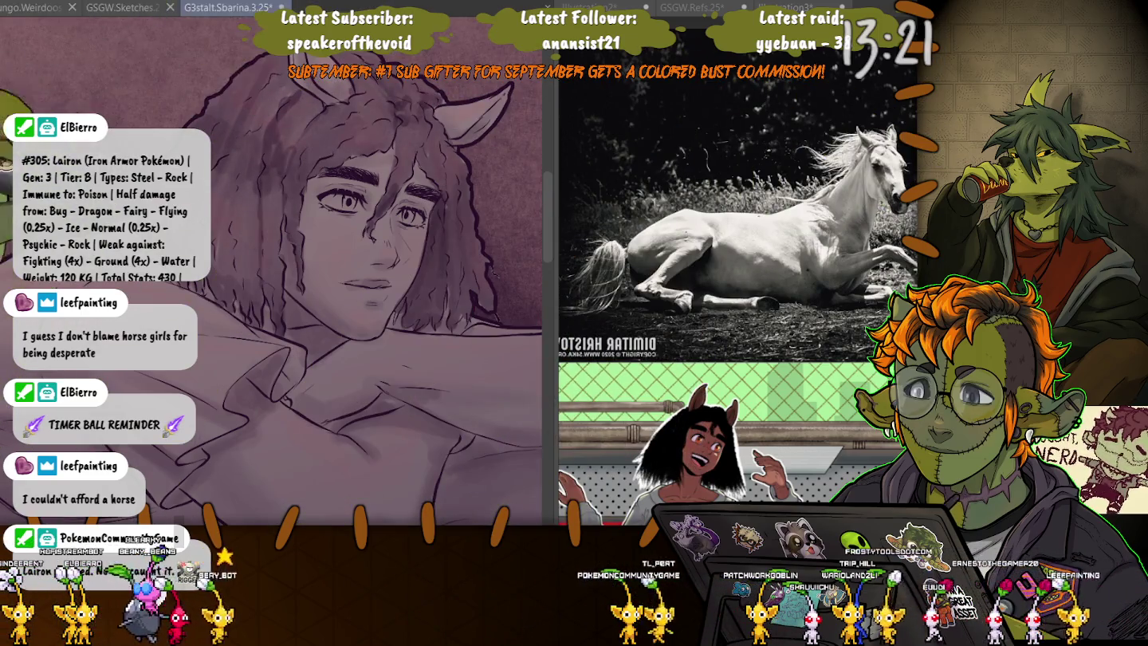
Enlarge the brush and paint dark wavy hair strands over the forehead and brow.
{"action": "key", "text": "bracketright"}
{"action": "key", "text": "bracketright"}
{"action": "key", "text": "bracketright"}
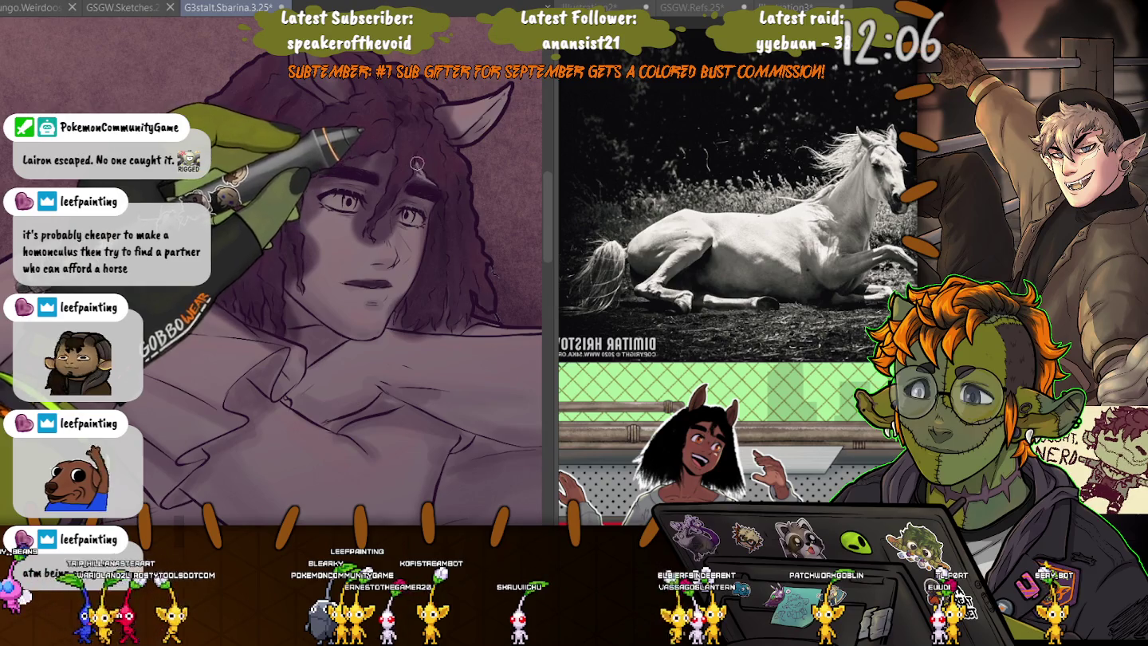
Zoom in on the face and shrink the brush to refine the hair locks between the eyes.
{"action": "scroll", "coordinate": [400, 162], "scroll_direction": "up", "scroll_amount": 2}
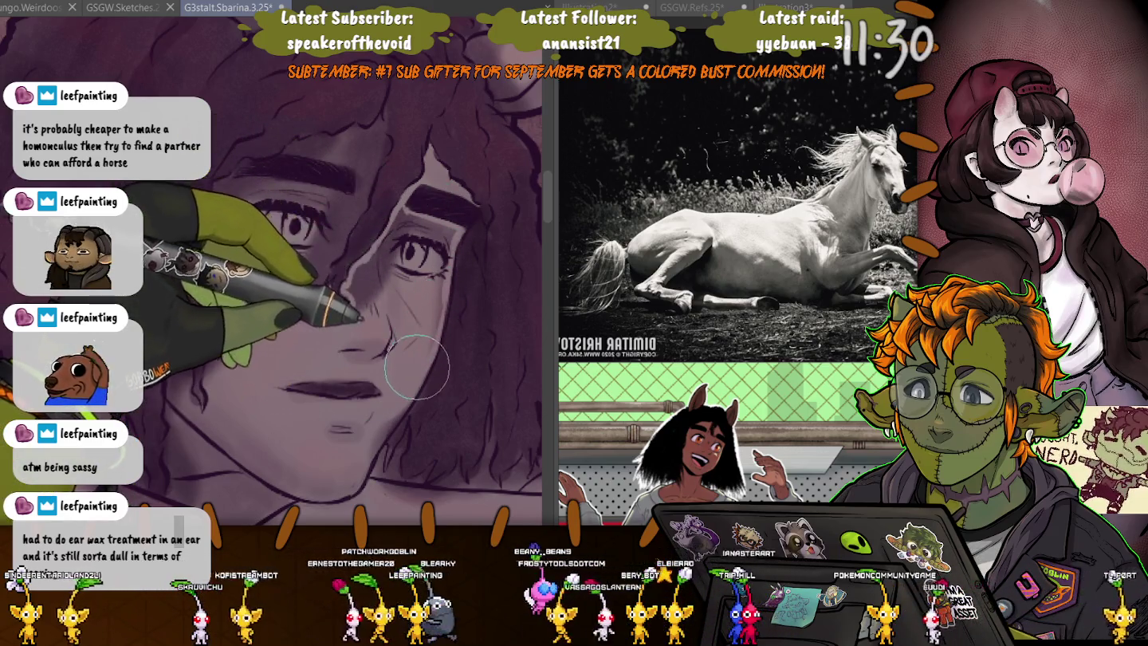
{"action": "key", "text": "bracketright"}
{"action": "key", "text": "bracketright"}
{"action": "key", "text": "bracketleft"}
{"action": "key", "text": "bracketleft"}
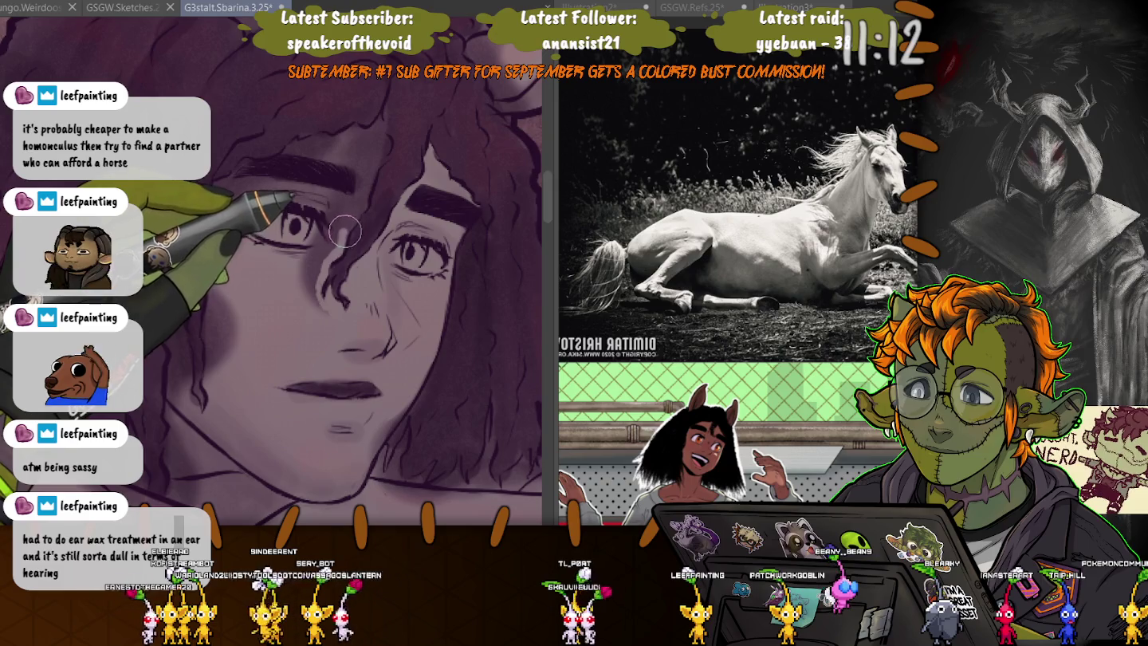
Paint a light purple highlight strand from beside the eye up to the forehead.
{"action": "mouse_move", "coordinate": [336, 255]}
{"action": "left_mouse_down"}
{"action": "mouse_move", "coordinate": [388, 119]}
{"action": "mouse_move", "coordinate": [327, 144]}
{"action": "left_mouse_up"}
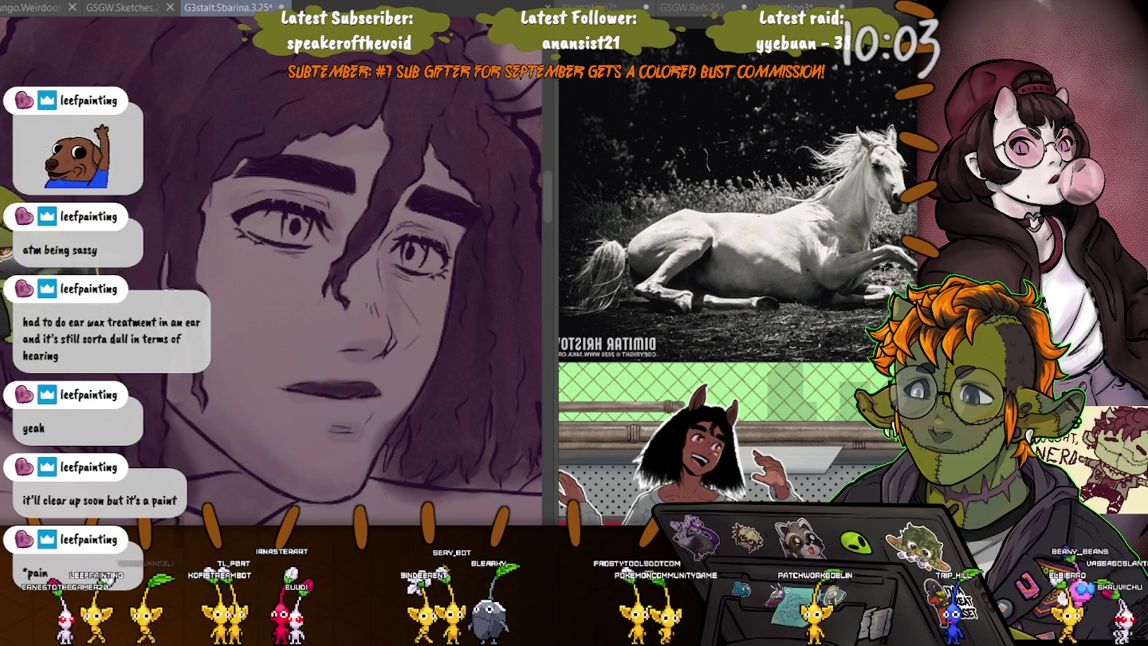
{"action": "left_click_drag", "start_coordinate": [165, 368], "coordinate": [221, 216]}
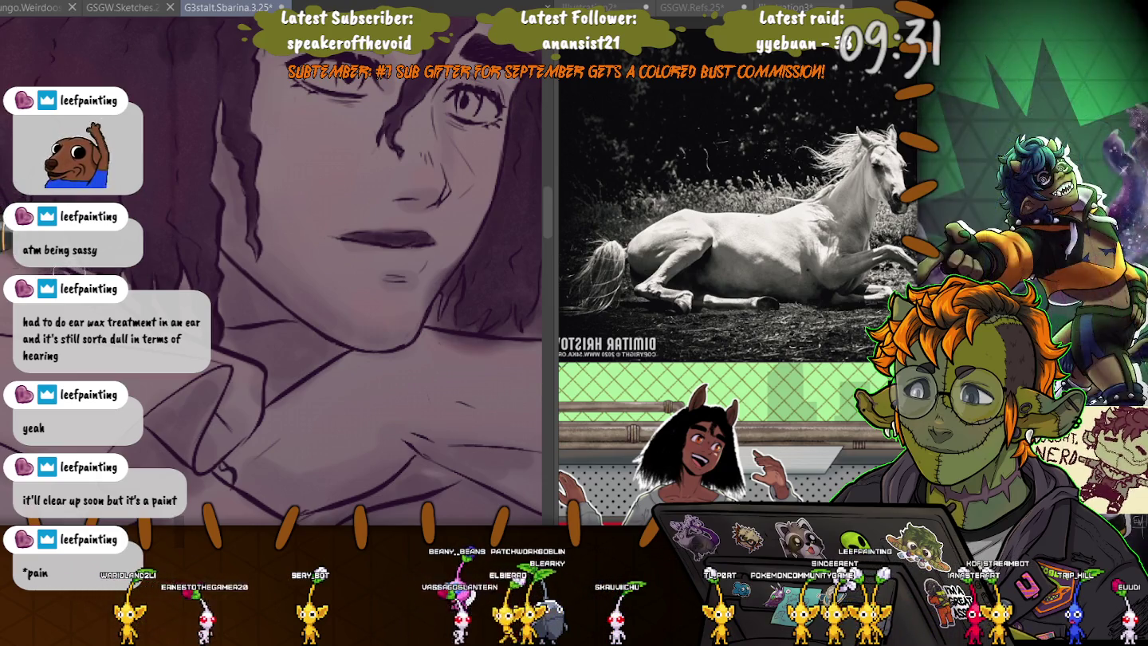
Smooth the shading on the neck and collar, then bring the hair beside the face into view.
{"action": "scroll", "coordinate": [274, 386], "scroll_direction": "up", "scroll_amount": 3}
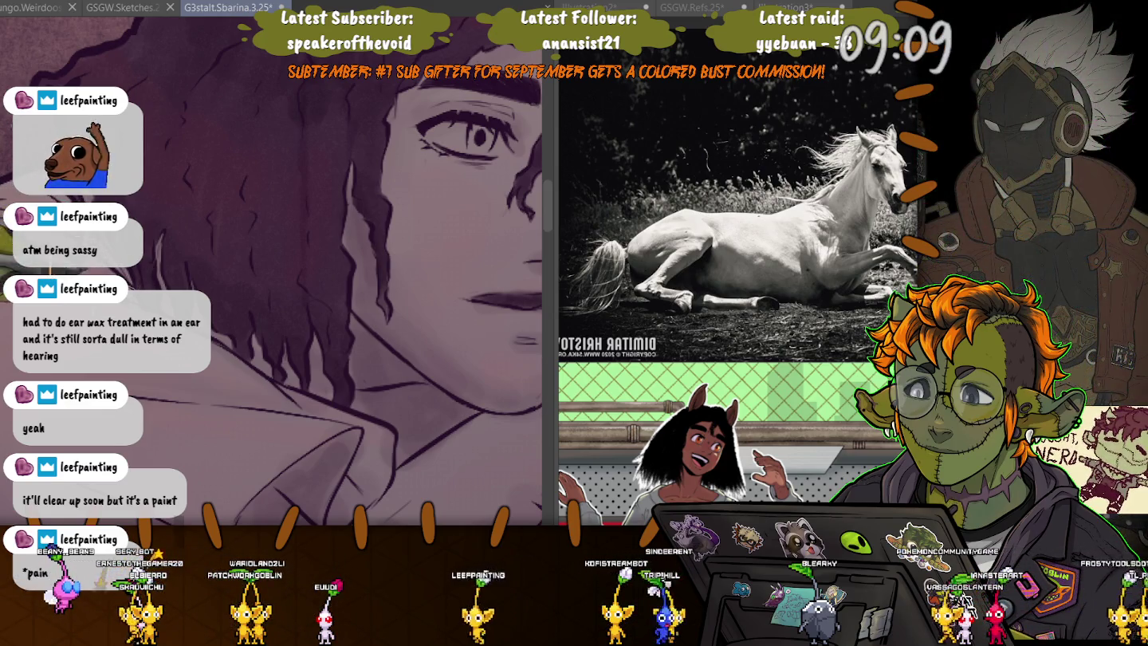
{"action": "scroll", "coordinate": [271, 279], "scroll_direction": "down", "scroll_amount": 2}
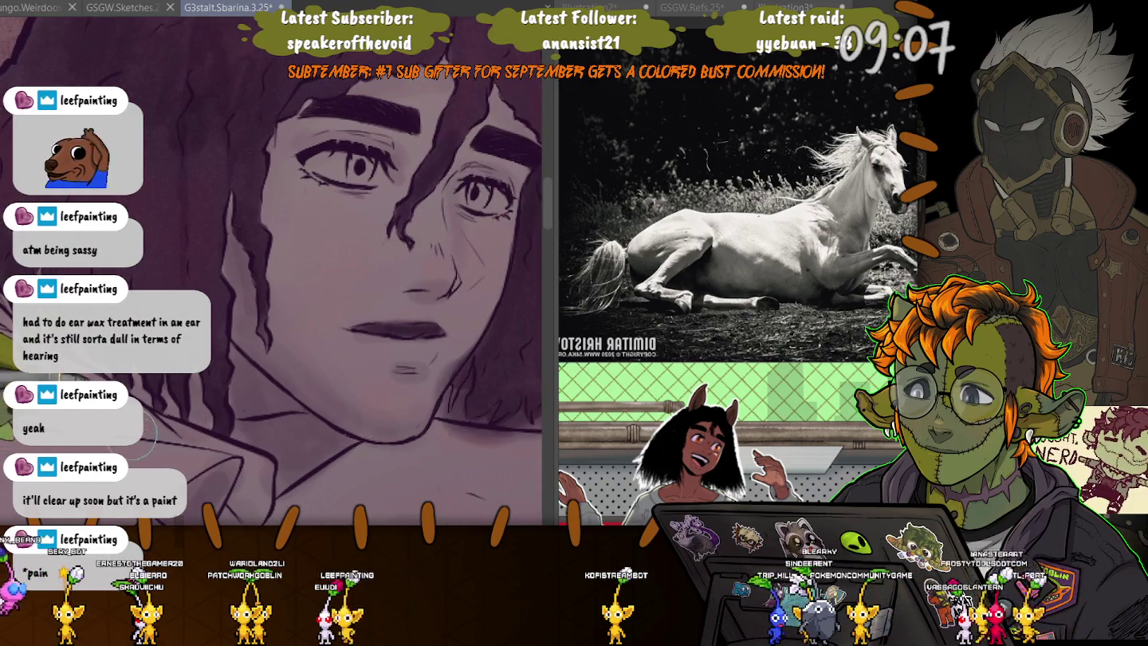
{"action": "left_click_drag", "start_coordinate": [243, 461], "coordinate": [92, 371]}
Paint long dark wavy hair strands with tapered tips falling over the centaur's shoulder.
{"action": "scroll", "coordinate": [230, 319], "scroll_direction": "down", "scroll_amount": 2}
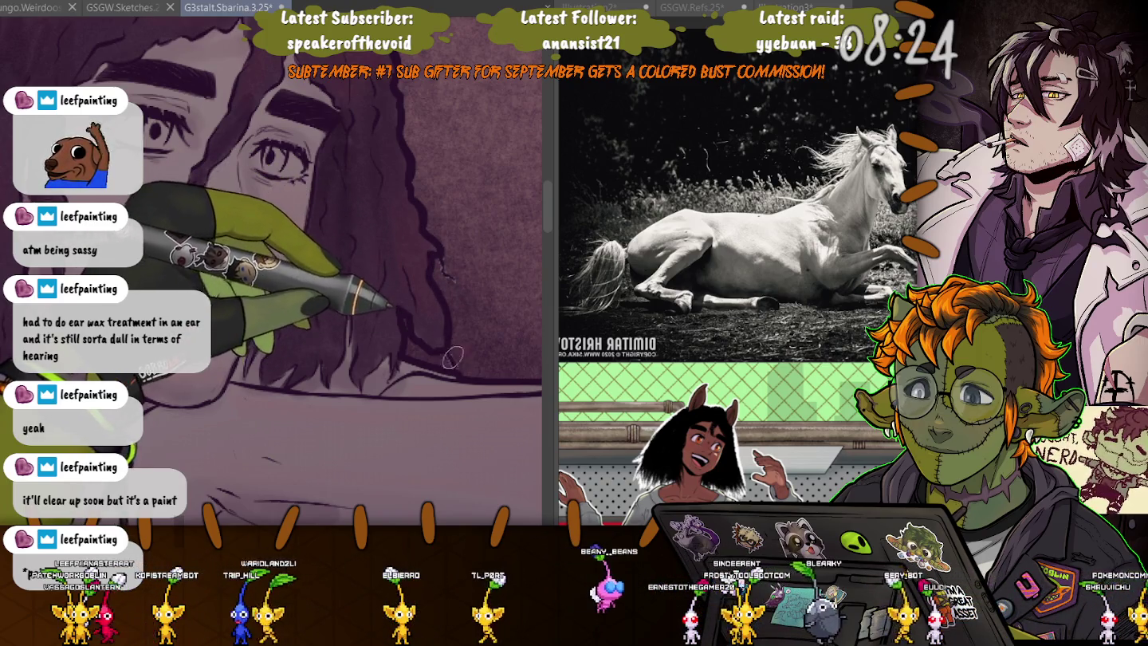
{"action": "scroll", "coordinate": [450, 355], "scroll_direction": "up", "scroll_amount": 3}
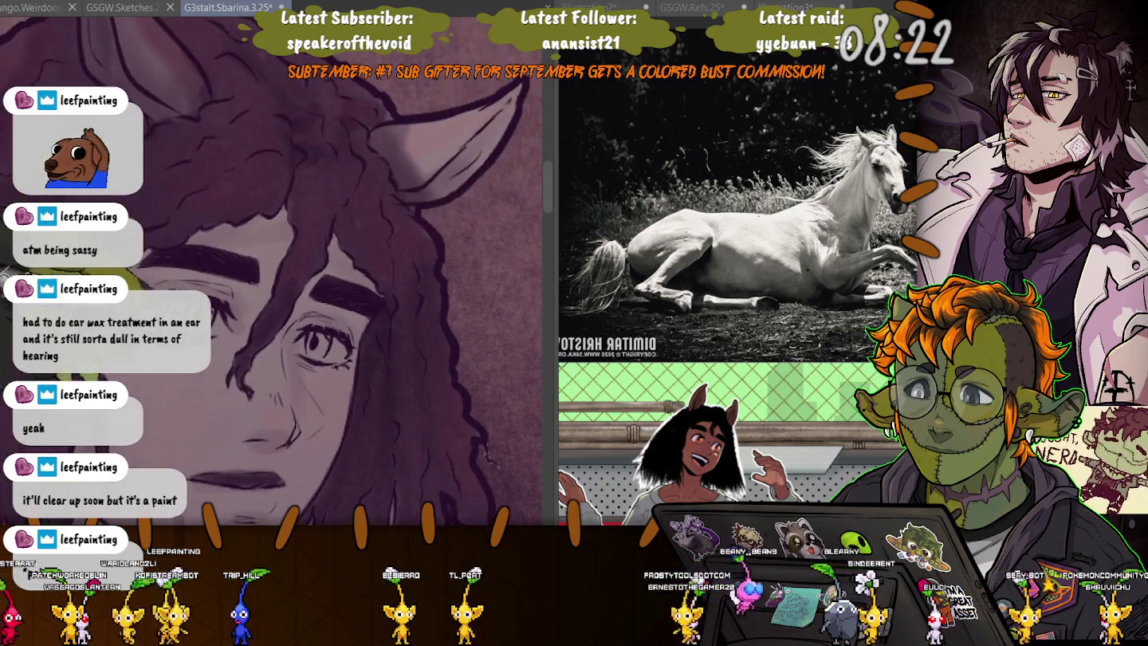
{"action": "scroll", "coordinate": [181, 208], "scroll_direction": "down", "scroll_amount": 5}
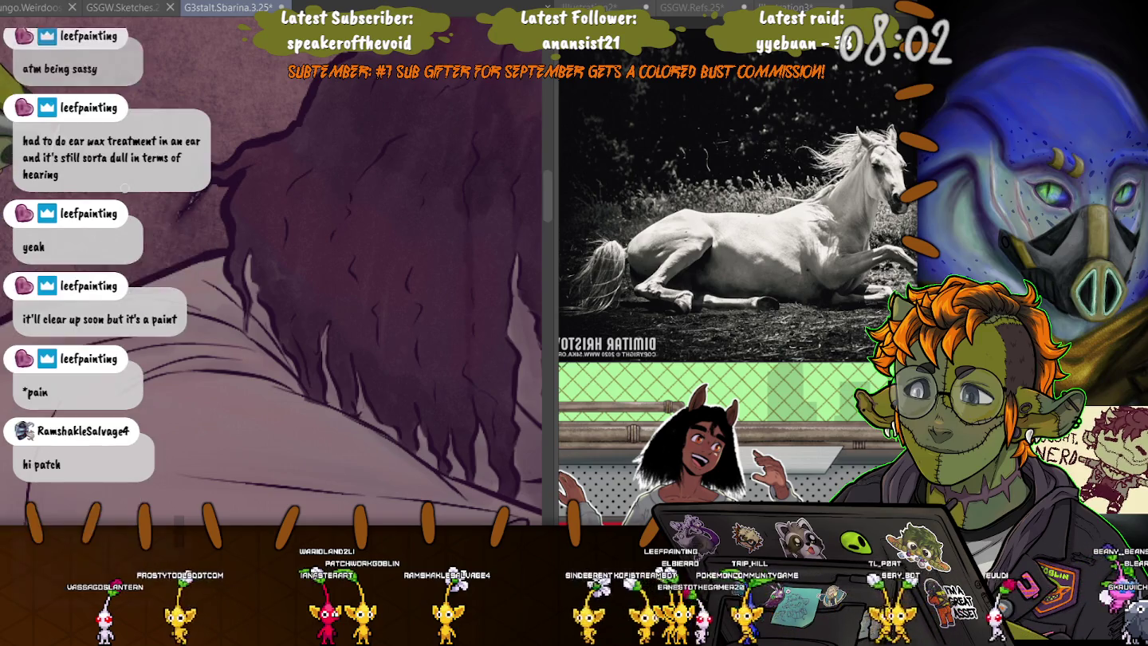
{"action": "scroll", "coordinate": [263, 207], "scroll_direction": "down", "scroll_amount": 2}
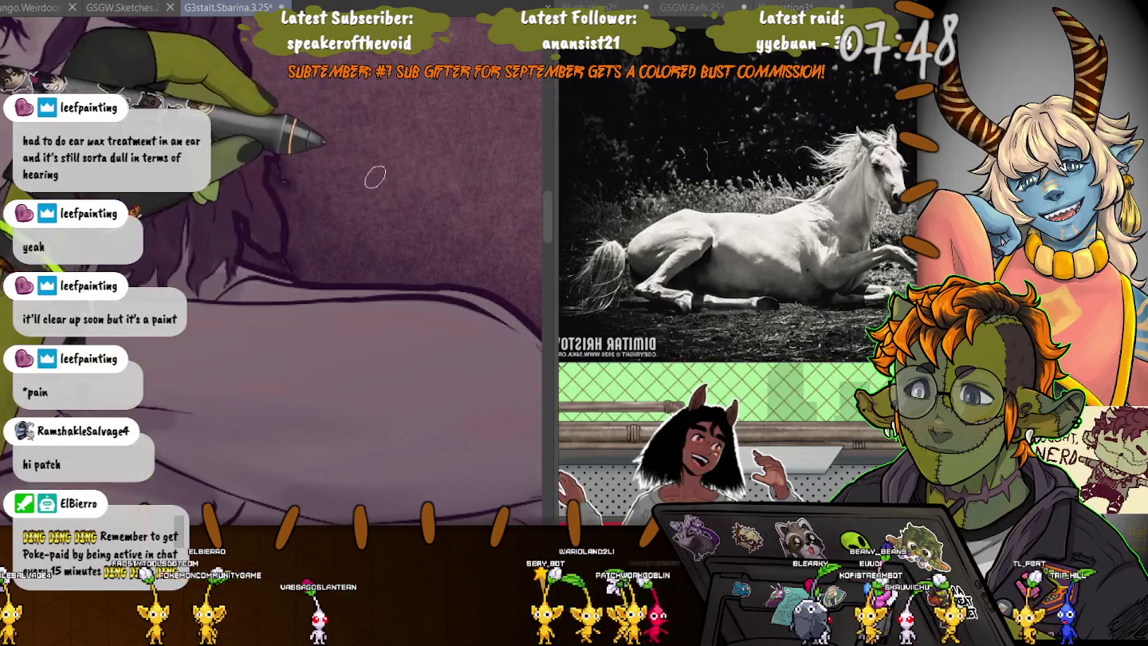
Paint dark purple fold lines on the shirt, then zoom out with Ctrl+- to check the figure.
{"action": "scroll", "coordinate": [366, 251], "scroll_direction": "down", "scroll_amount": 1}
{"action": "scroll", "coordinate": [366, 251], "scroll_direction": "up", "scroll_amount": 2}
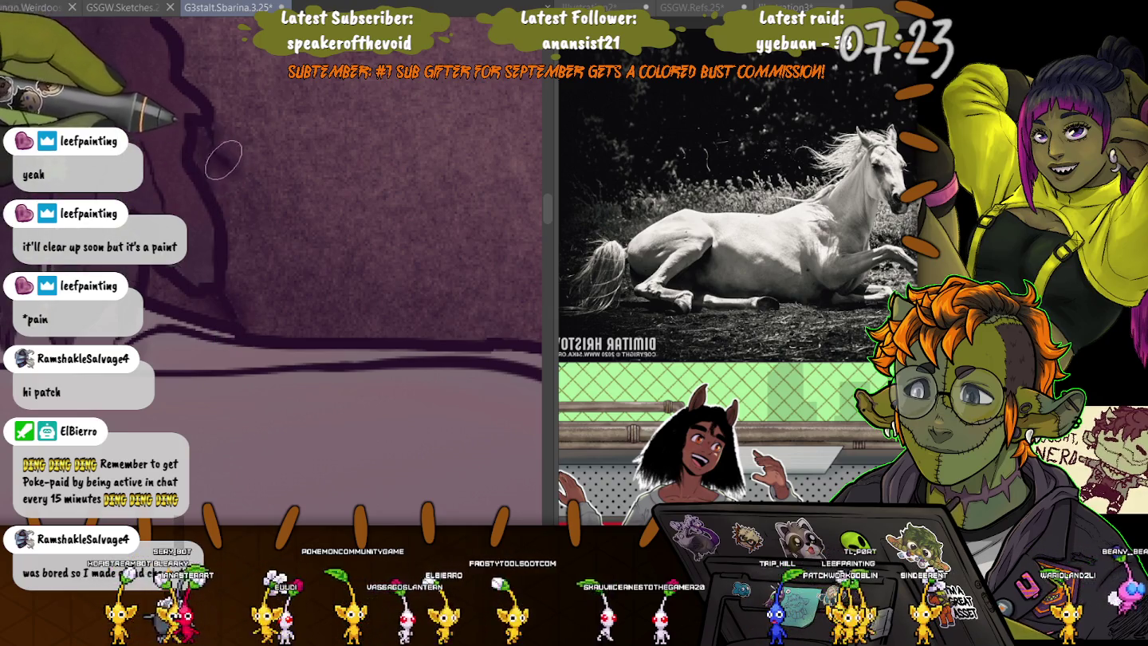
{"action": "scroll", "coordinate": [208, 119], "scroll_direction": "down", "scroll_amount": 3}
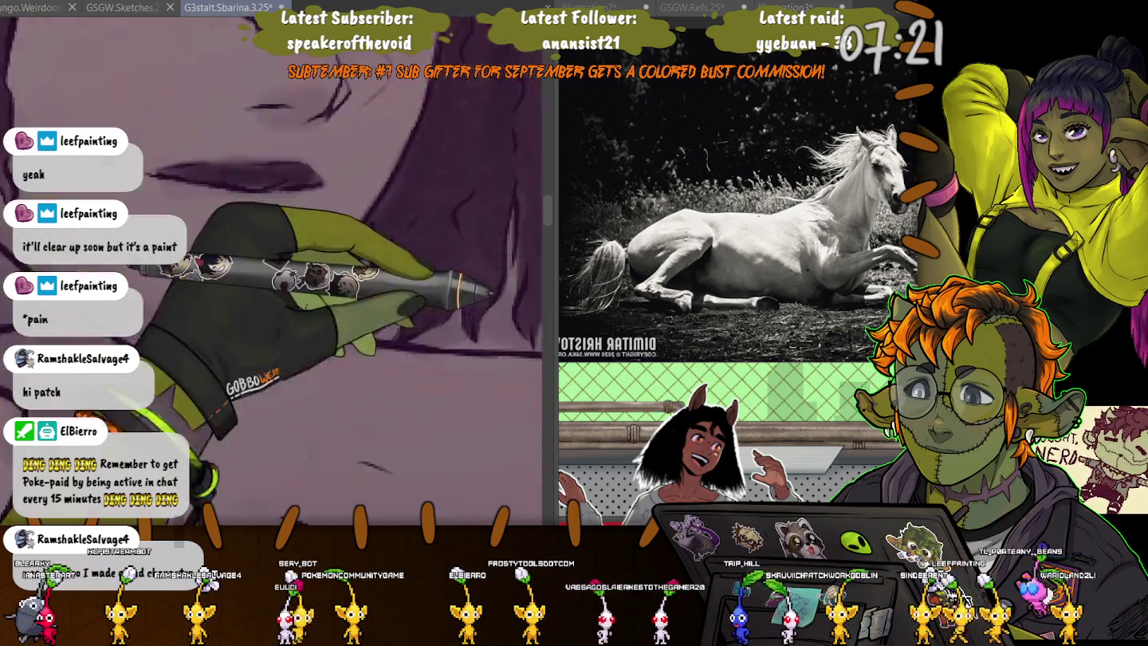
{"action": "scroll", "coordinate": [271, 271], "scroll_direction": "up", "scroll_amount": 3}
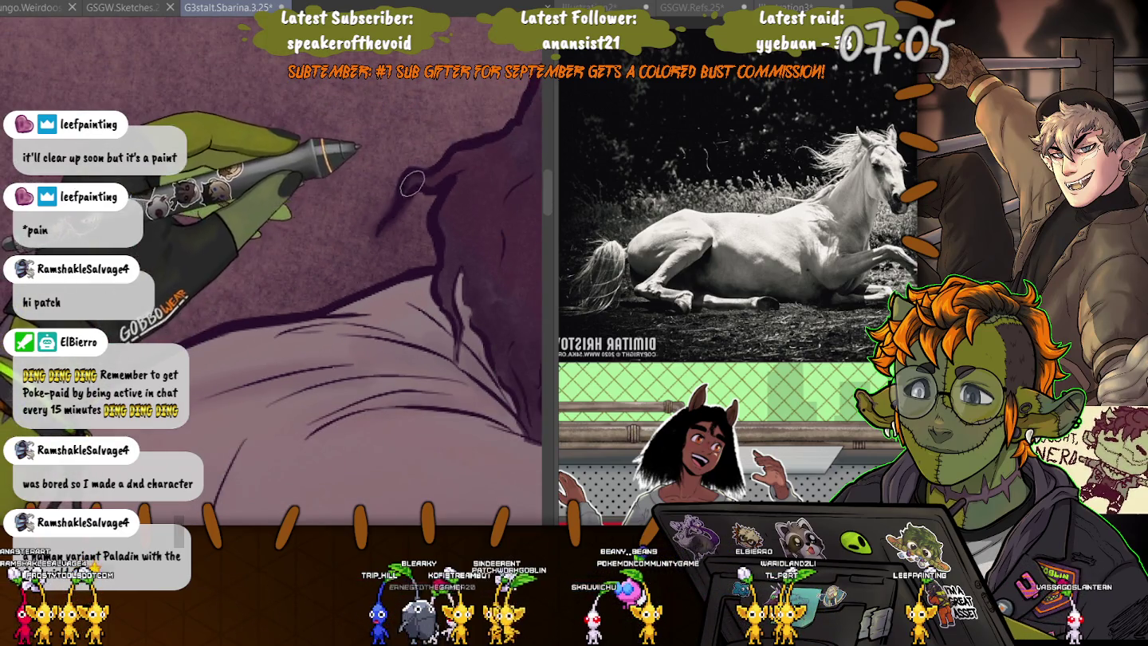
{"action": "key", "text": "ctrl+minus"}
{"action": "key", "text": "ctrl+minus"}
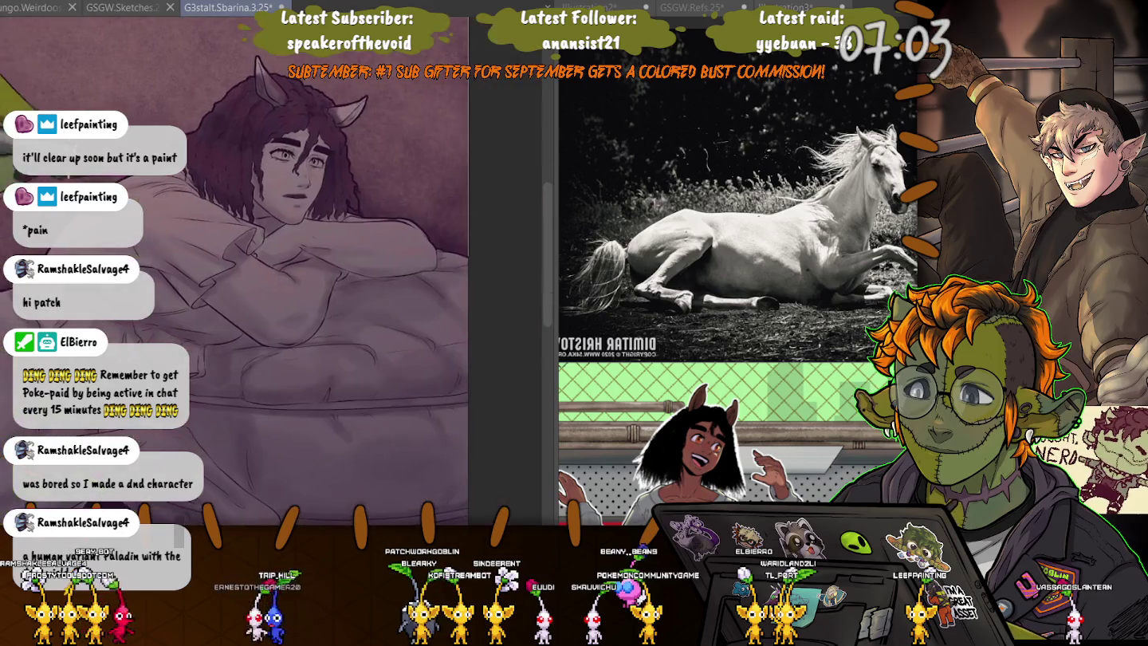
{"action": "left_click_drag", "start_coordinate": [232, 399], "coordinate": [367, 424]}
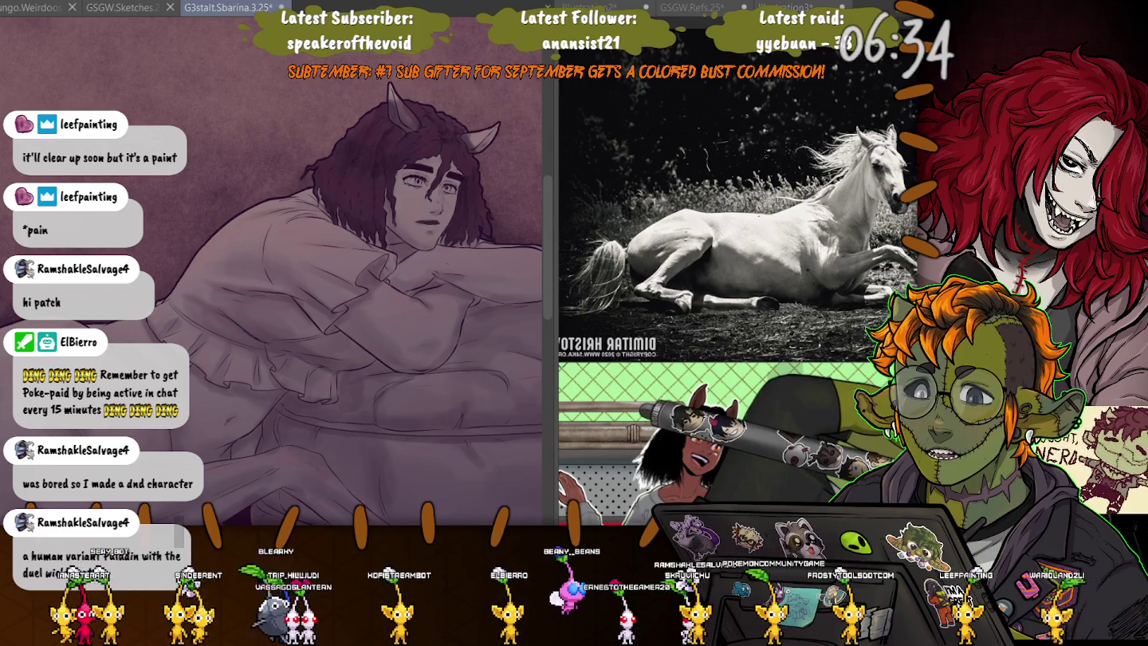
Pan the canvas so the centaur's head, horse ears and folded arms fill the panel.
{"action": "scroll", "coordinate": [434, 180], "scroll_direction": "up", "scroll_amount": 5}
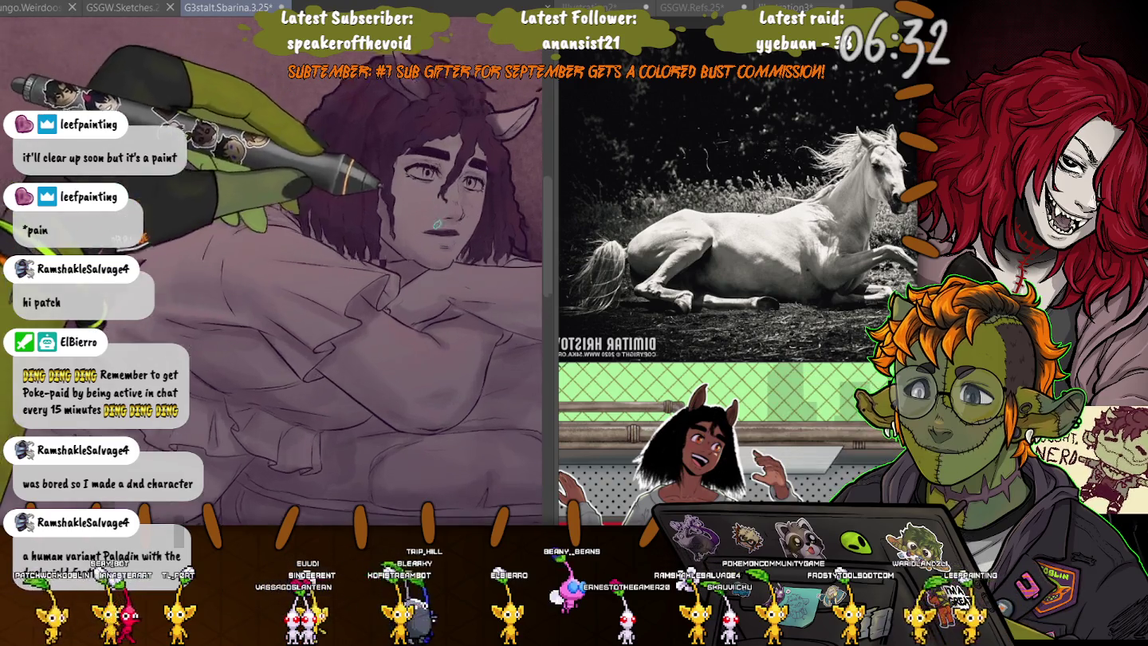
Paint a dark hair lock across the forehead and temple, then zoom out and recentre the drawing.
{"action": "scroll", "coordinate": [449, 139], "scroll_direction": "up", "scroll_amount": 3}
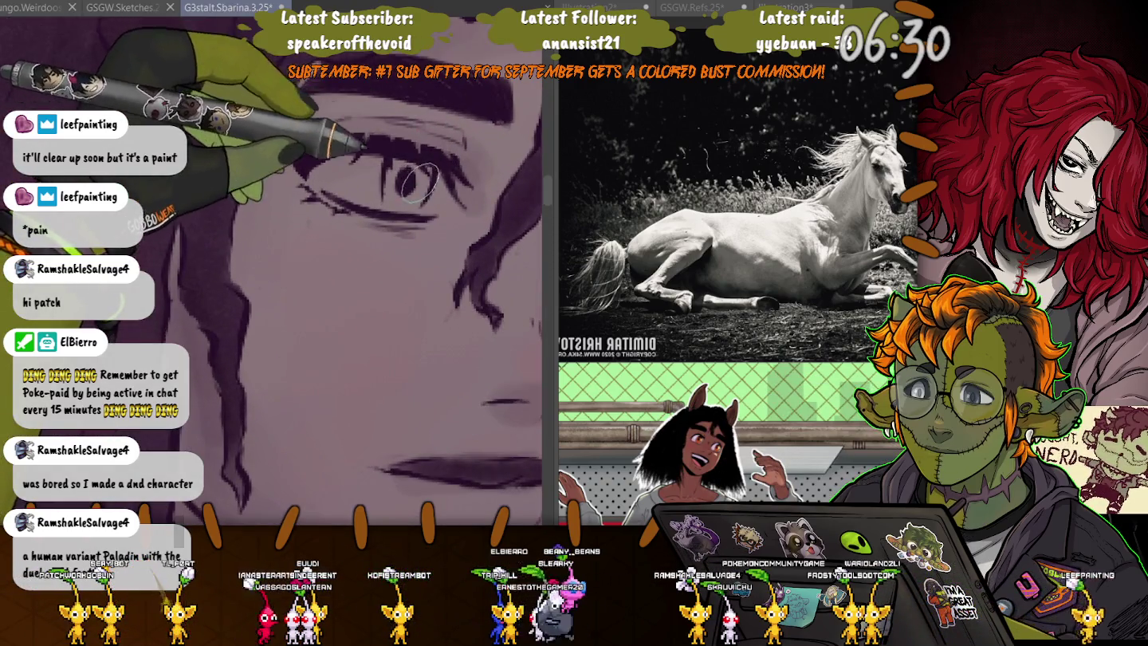
{"action": "scroll", "coordinate": [397, 161], "scroll_direction": "down", "scroll_amount": 2}
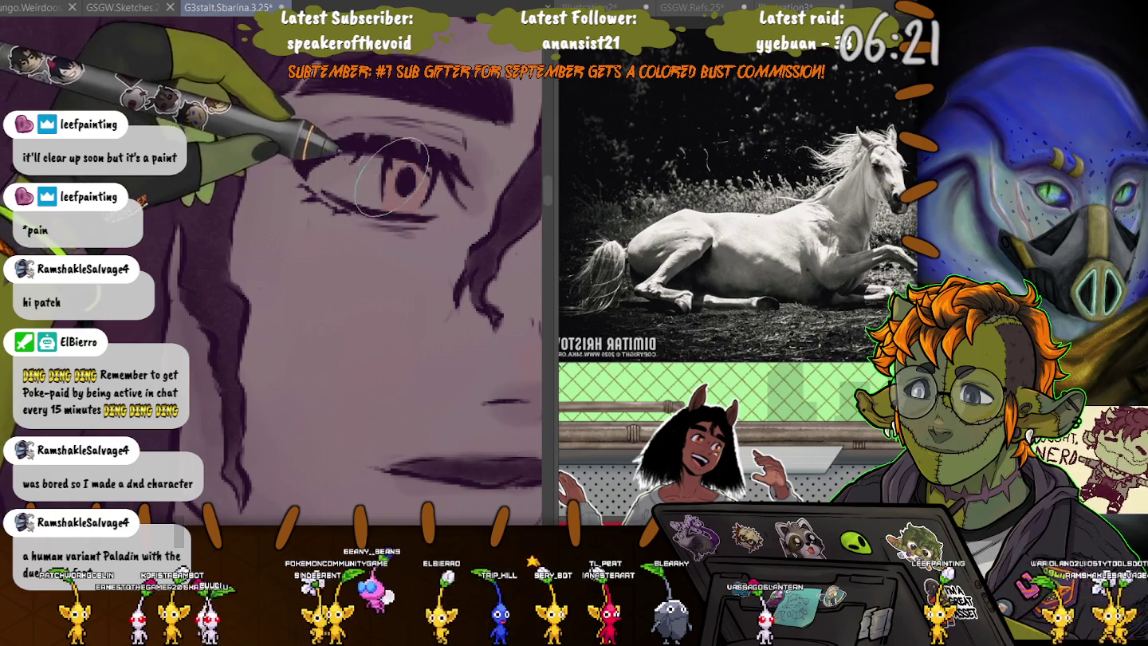
{"action": "scroll", "coordinate": [366, 147], "scroll_direction": "down", "scroll_amount": 2}
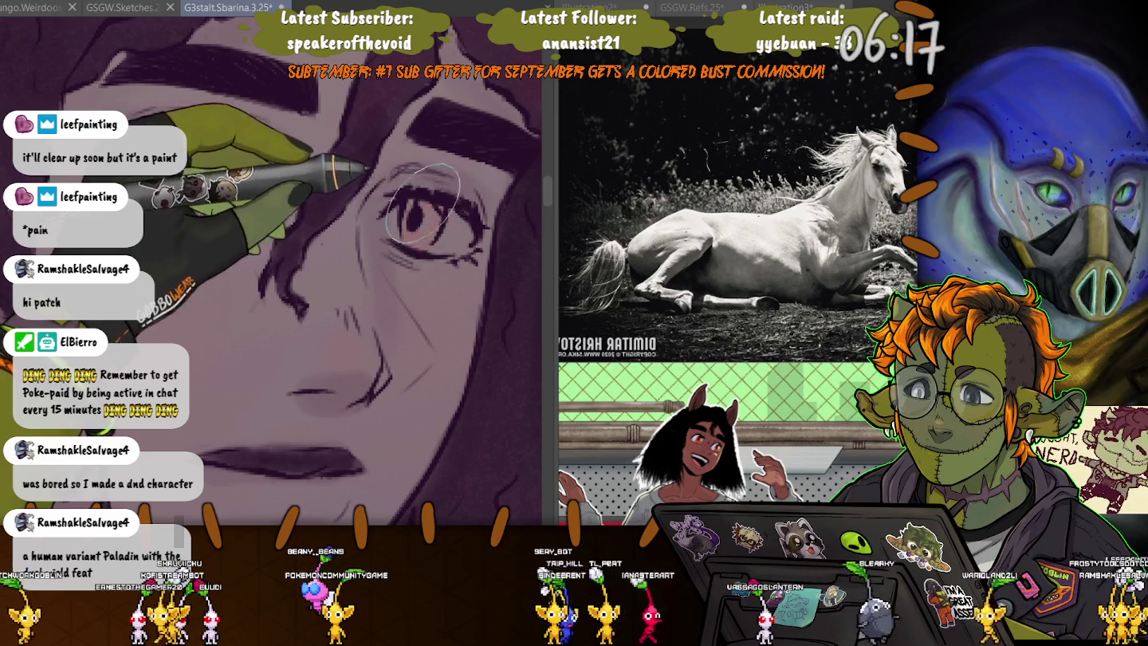
{"action": "left_click_drag", "start_coordinate": [299, 327], "coordinate": [359, 151]}
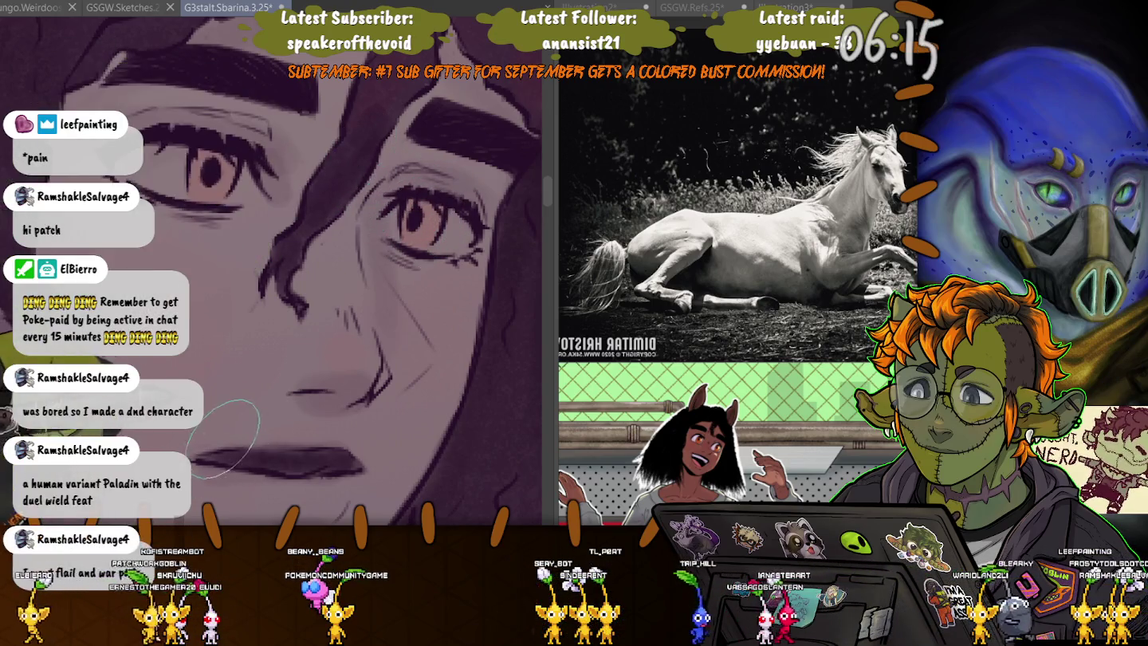
{"action": "scroll", "coordinate": [237, 362], "scroll_direction": "down", "scroll_amount": 2}
{"action": "scroll", "coordinate": [237, 363], "scroll_direction": "down", "scroll_amount": 2}
{"action": "scroll", "coordinate": [237, 362], "scroll_direction": "down", "scroll_amount": 2}
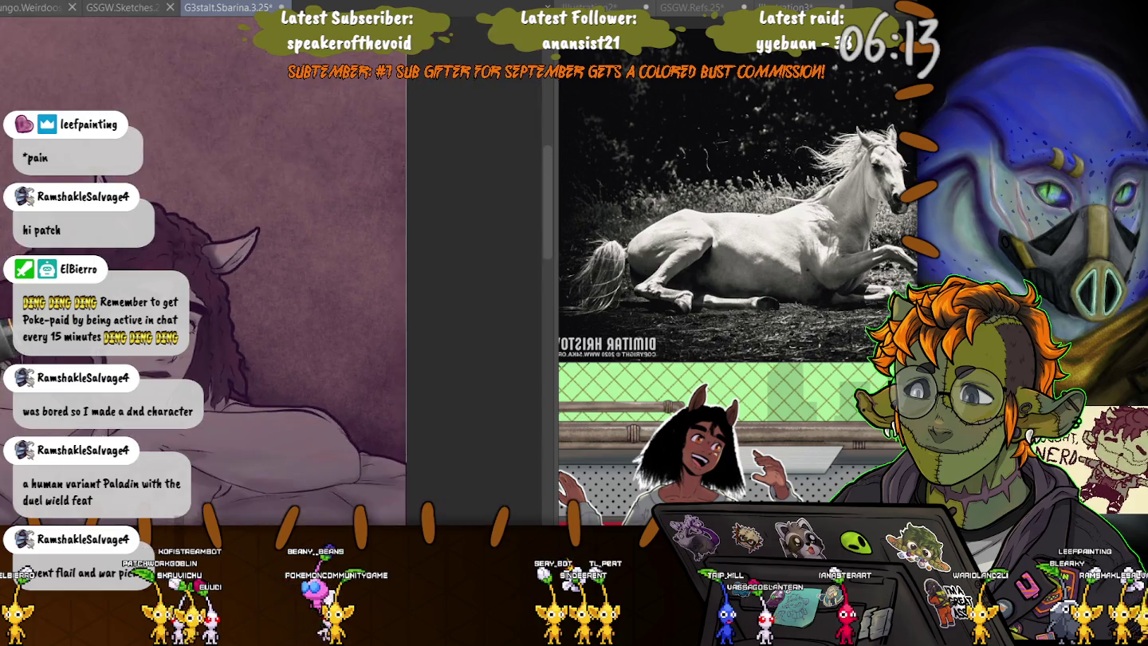
{"action": "scroll", "coordinate": [237, 362], "scroll_direction": "down", "scroll_amount": 2}
{"action": "left_click_drag", "start_coordinate": [128, 375], "coordinate": [303, 295]}
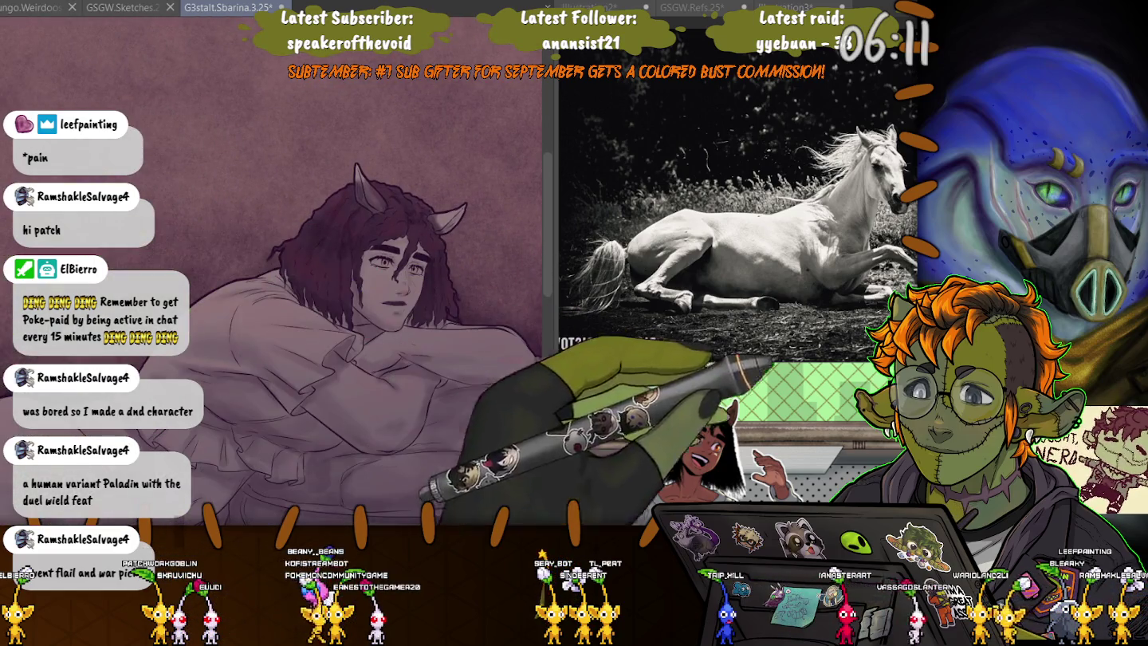
Zoom in on the head and rotate the canvas view to angle the horse ears.
{"action": "scroll", "coordinate": [363, 214], "scroll_direction": "up", "scroll_amount": 2}
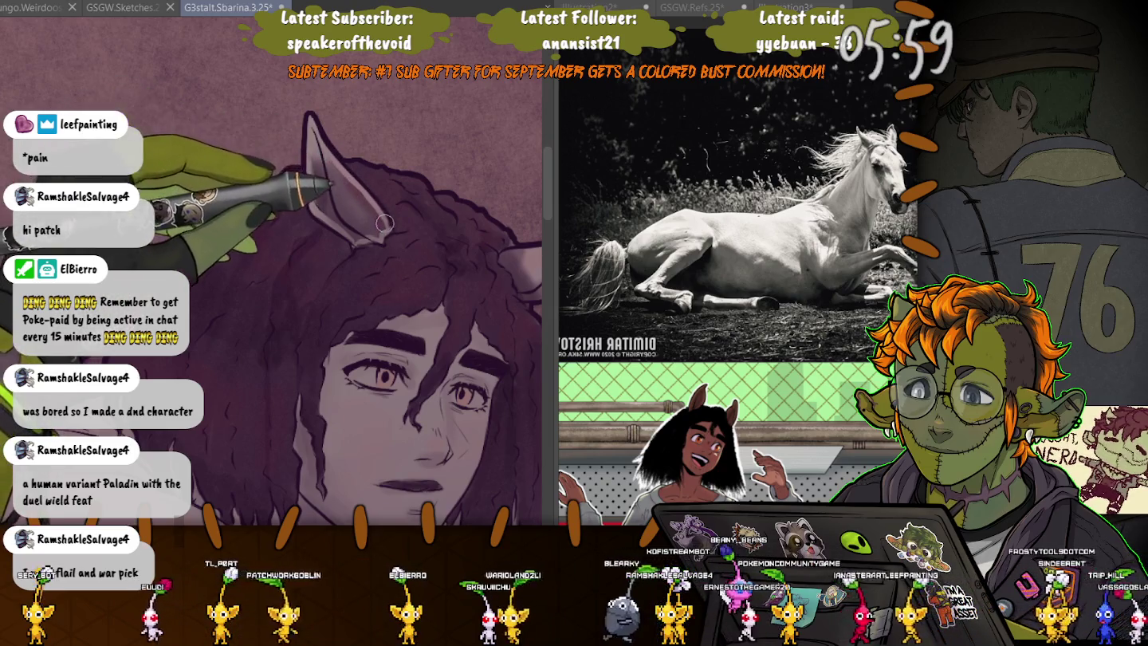
{"action": "left_click_drag", "start_coordinate": [387, 230], "coordinate": [307, 200]}
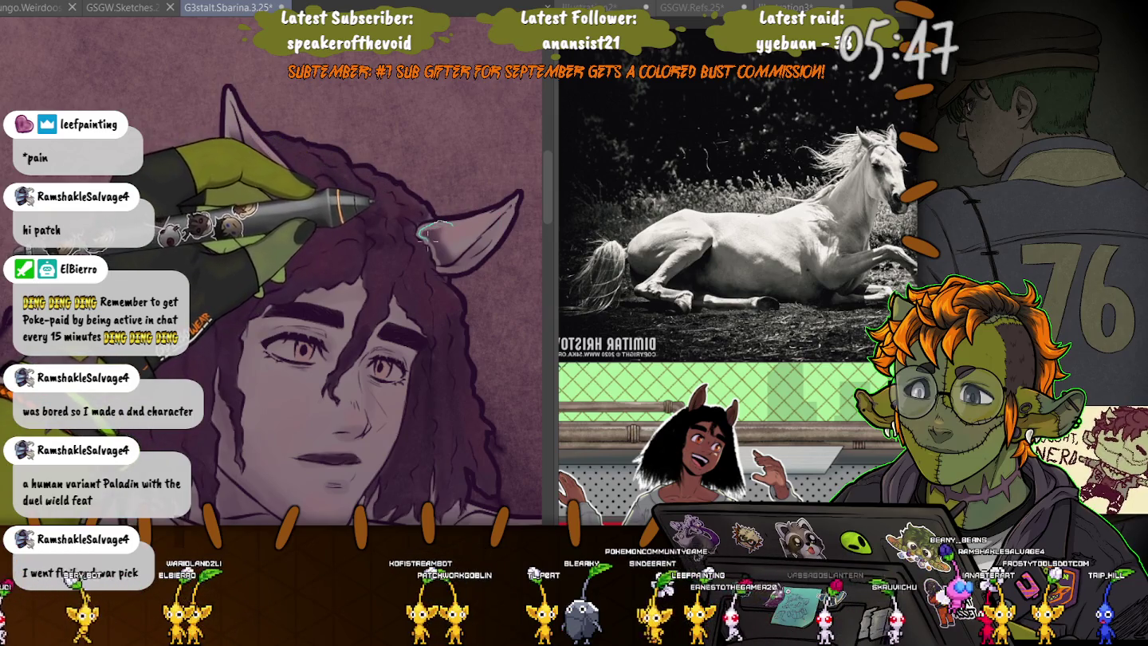
{"action": "scroll", "coordinate": [256, 271], "scroll_direction": "up", "scroll_amount": 5}
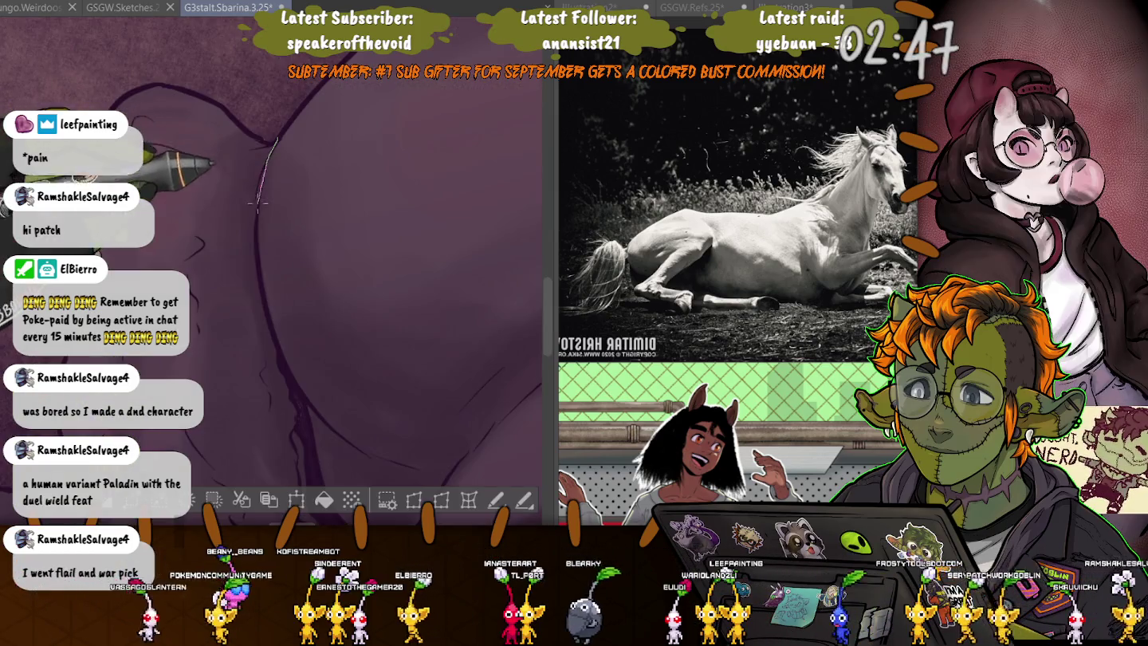
Lasso the curved chest area and darken the shading inside it with the brush.
{"action": "left_click_drag", "start_coordinate": [257, 271], "coordinate": [266, 237]}
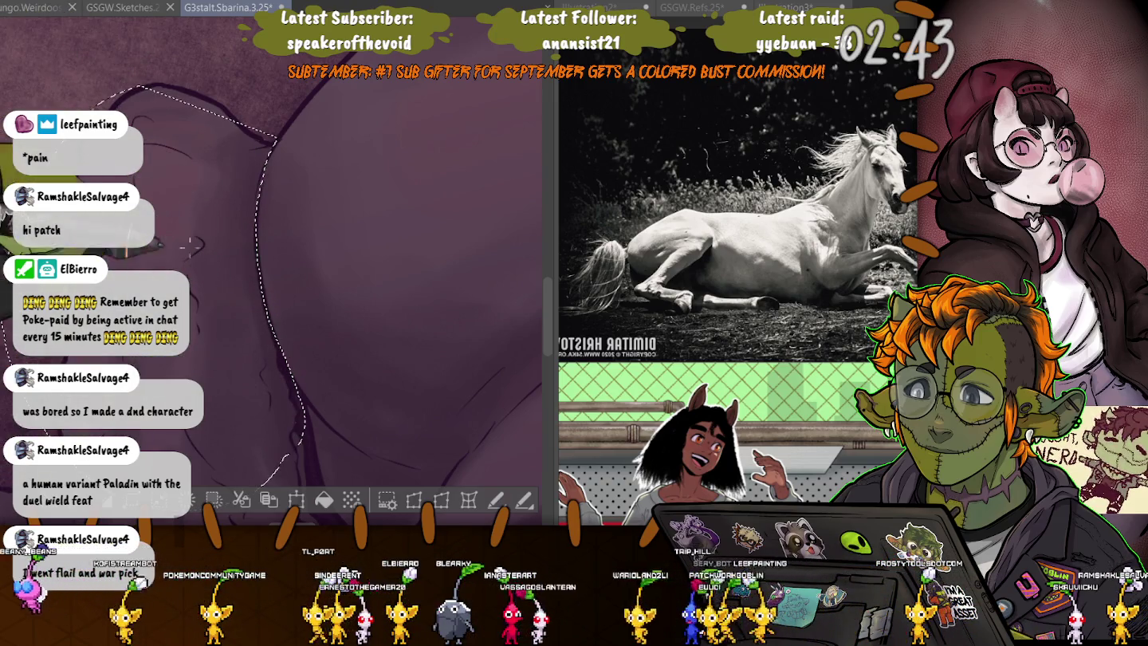
{"action": "scroll", "coordinate": [291, 365], "scroll_direction": "down", "scroll_amount": 5}
{"action": "scroll", "coordinate": [232, 196], "scroll_direction": "up", "scroll_amount": 5}
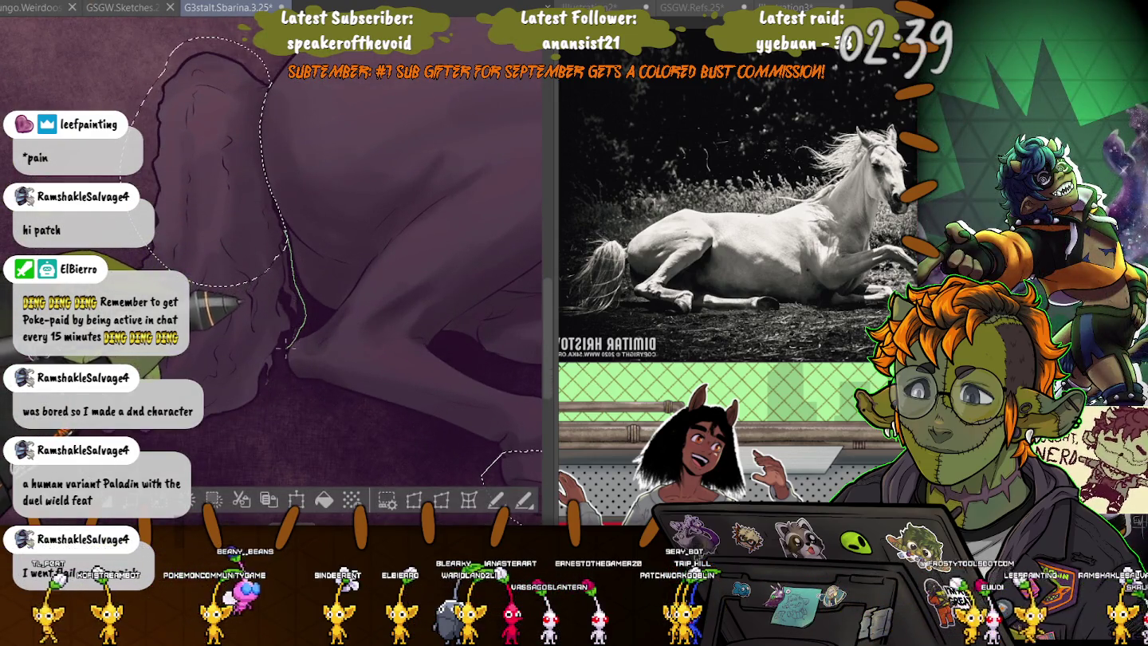
{"action": "scroll", "coordinate": [271, 263], "scroll_direction": "down", "scroll_amount": 3}
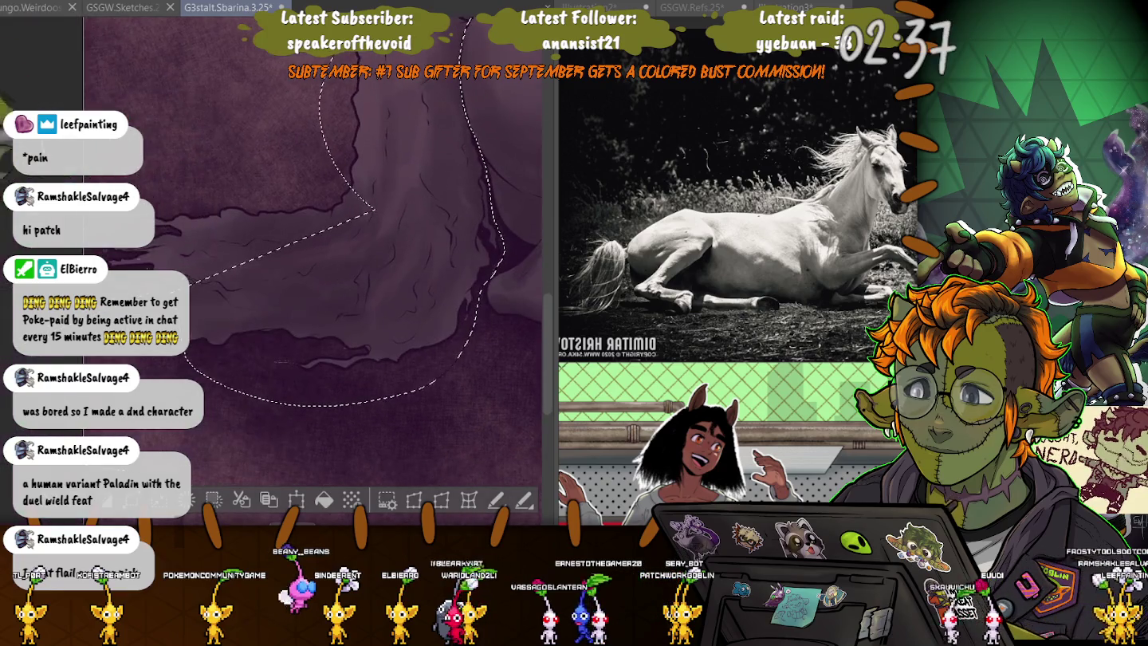
{"action": "scroll", "coordinate": [193, 156], "scroll_direction": "down", "scroll_amount": 3}
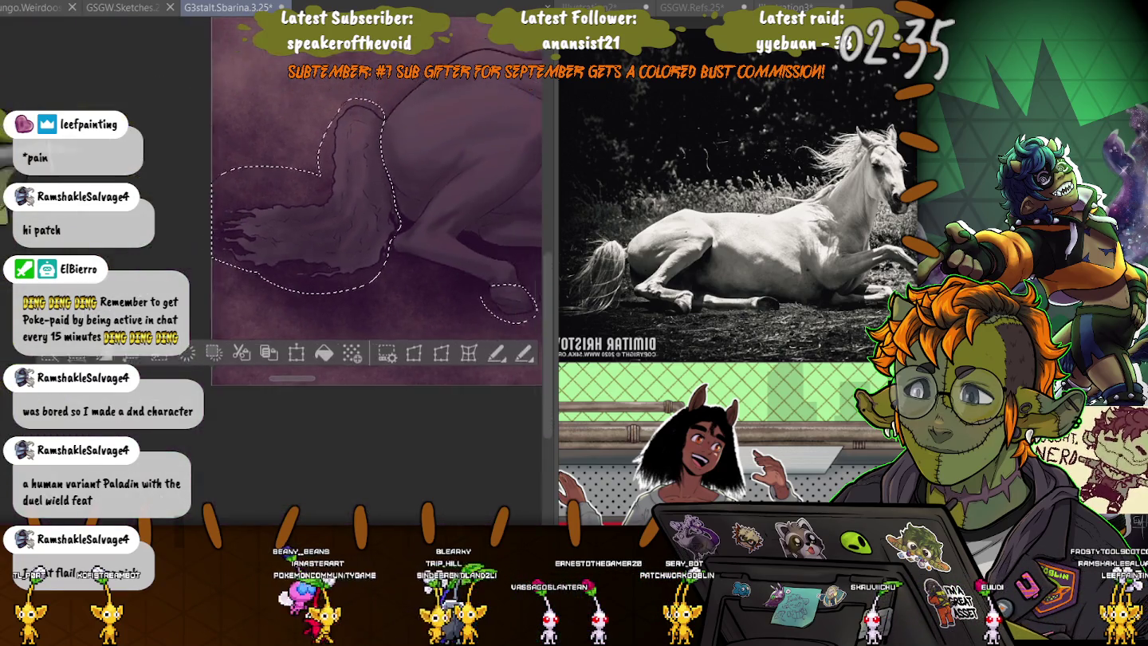
{"action": "scroll", "coordinate": [193, 156], "scroll_direction": "down", "scroll_amount": 2}
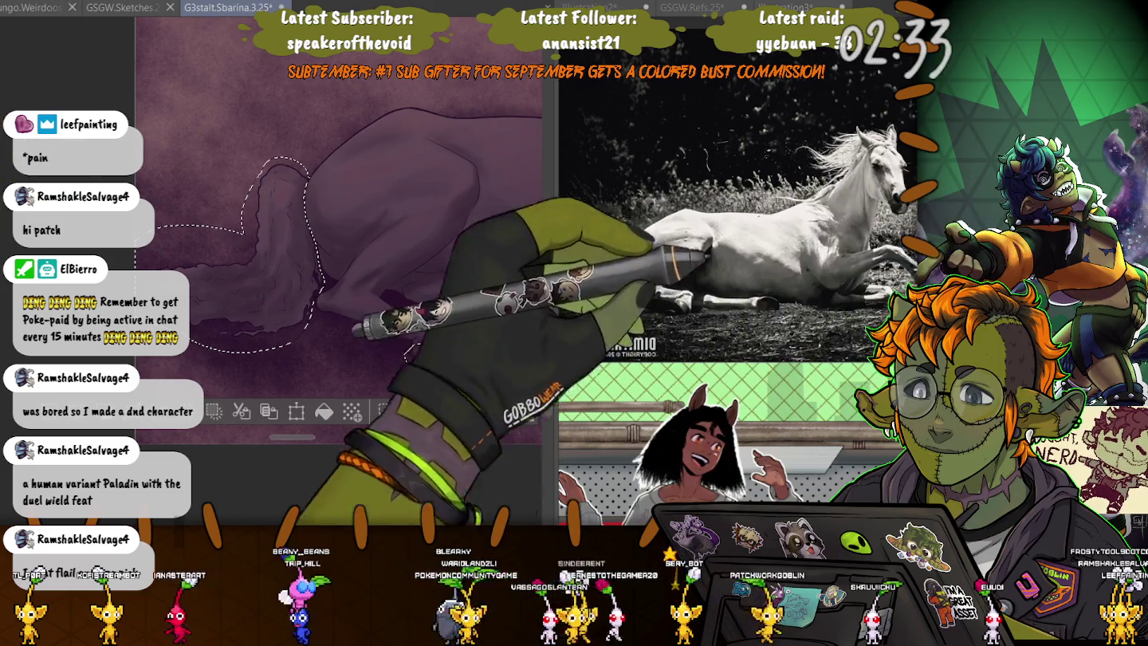
{"action": "key", "text": "b"}
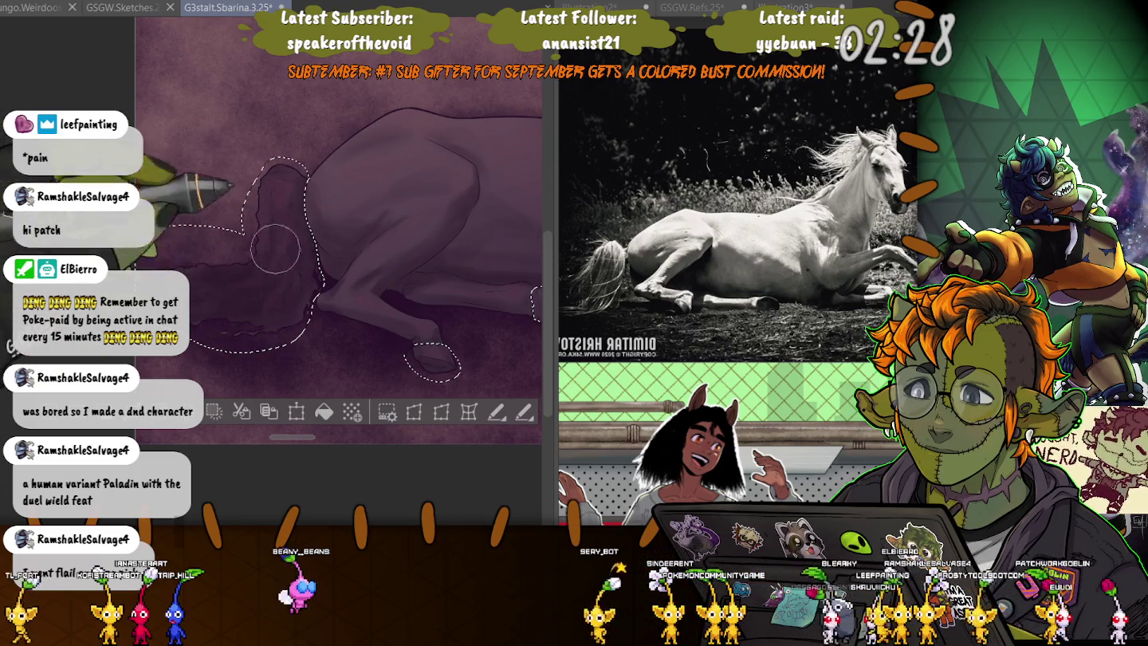
{"action": "left_click_drag", "start_coordinate": [239, 196], "coordinate": [233, 269]}
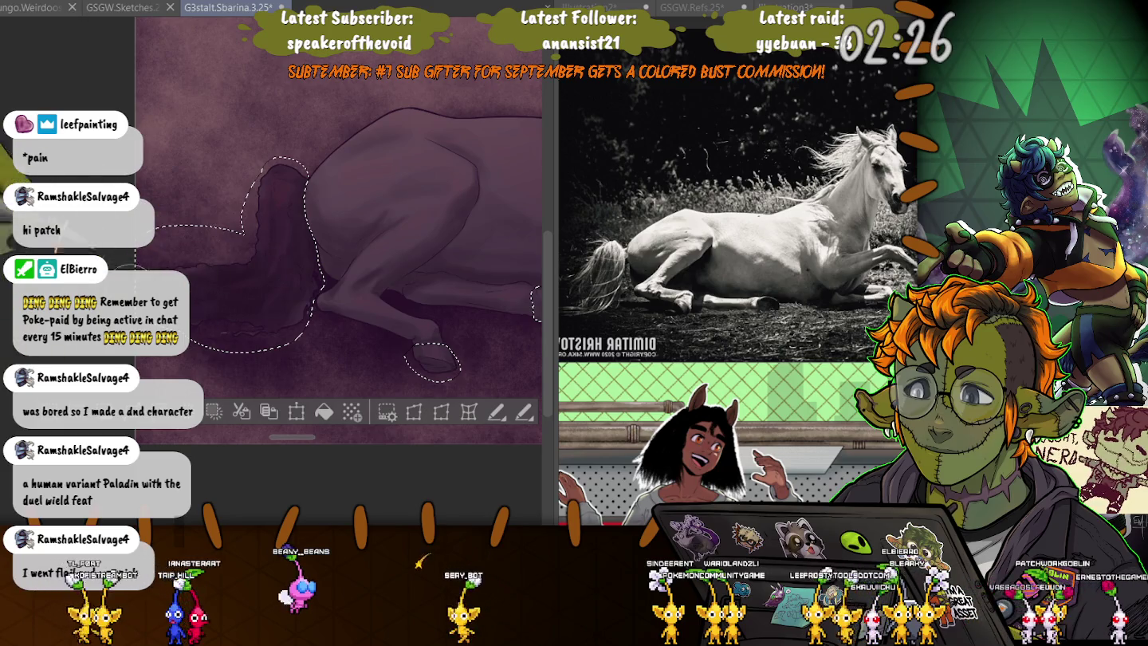
Extend the lasso selection along the horse body and hoof for shading, then deselect with Ctrl+D.
{"action": "left_click_drag", "start_coordinate": [300, 287], "coordinate": [177, 311]}
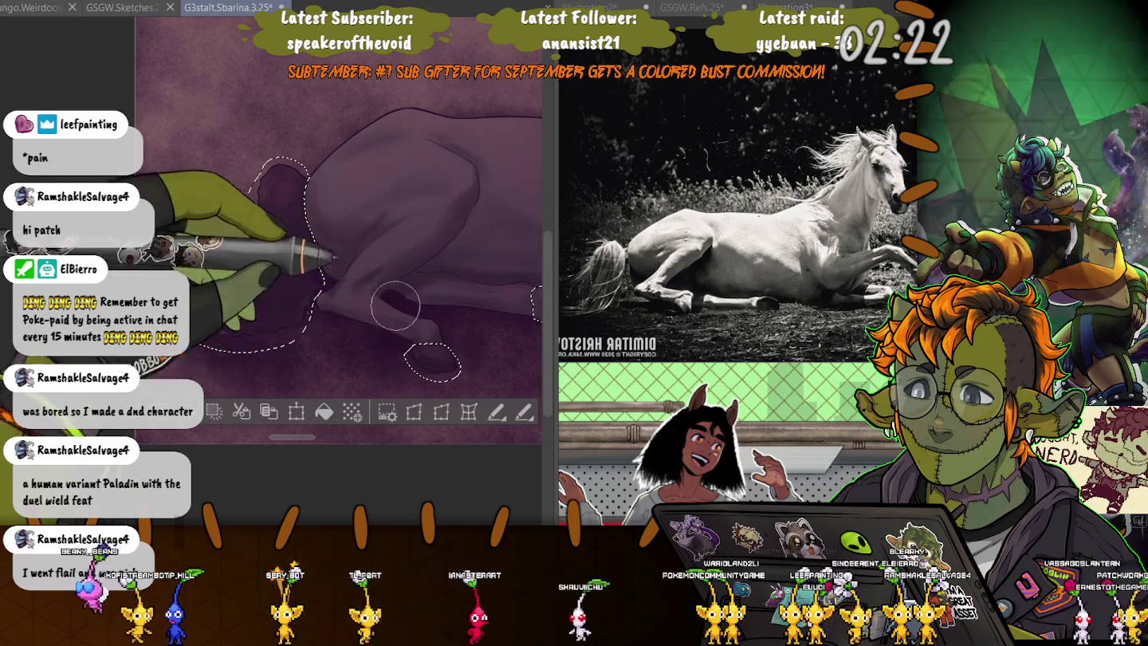
{"action": "left_click_drag", "start_coordinate": [189, 338], "coordinate": [44, 248]}
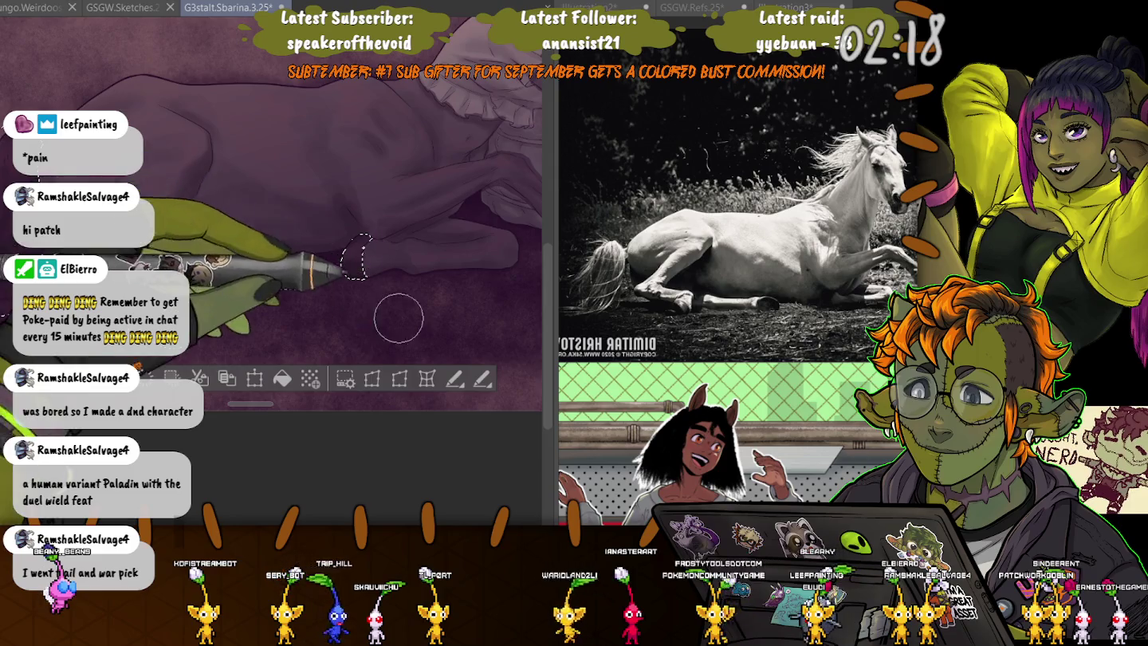
{"action": "left_click_drag", "start_coordinate": [354, 229], "coordinate": [437, 266]}
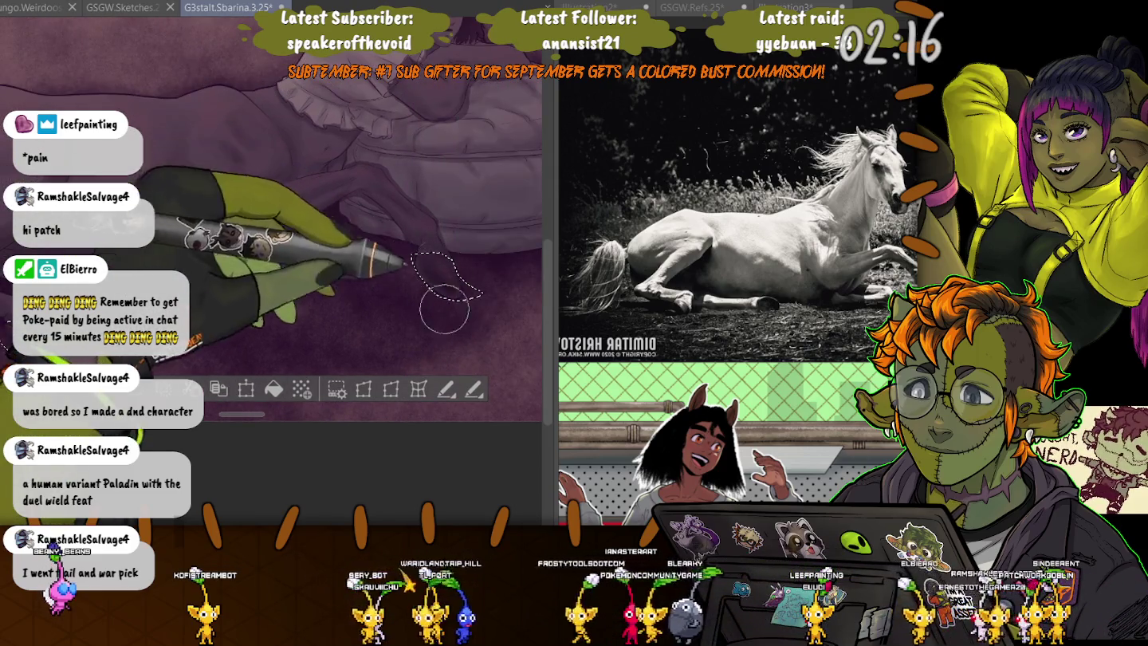
{"action": "left_click_drag", "start_coordinate": [227, 247], "coordinate": [215, 288]}
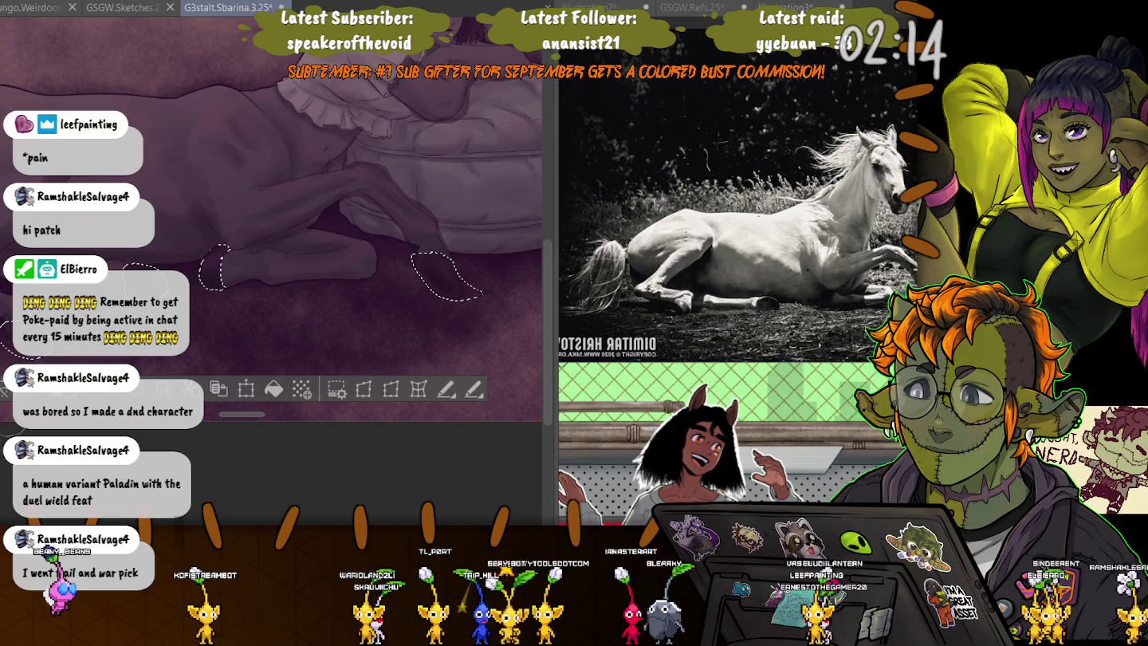
{"action": "key", "text": "ctrl+d"}
{"action": "scroll", "coordinate": [236, 446], "scroll_direction": "down", "scroll_amount": 3}
{"action": "scroll", "coordinate": [335, 239], "scroll_direction": "up", "scroll_amount": 2}
{"action": "scroll", "coordinate": [334, 239], "scroll_direction": "up", "scroll_amount": 2}
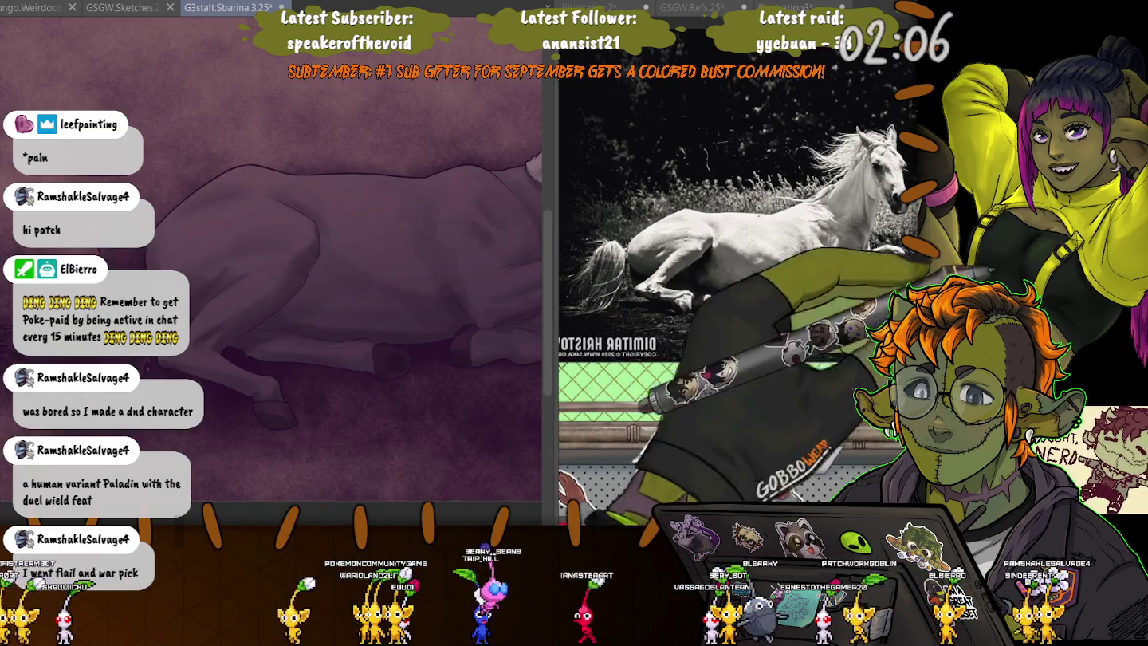
Move the view to the background beside the horse's body and lay in dark wavy strokes.
{"action": "mouse_move", "coordinate": [200, 304]}
{"action": "left_mouse_down"}
{"action": "mouse_move", "coordinate": [249, 183]}
{"action": "mouse_move", "coordinate": [371, 226]}
{"action": "left_mouse_up"}
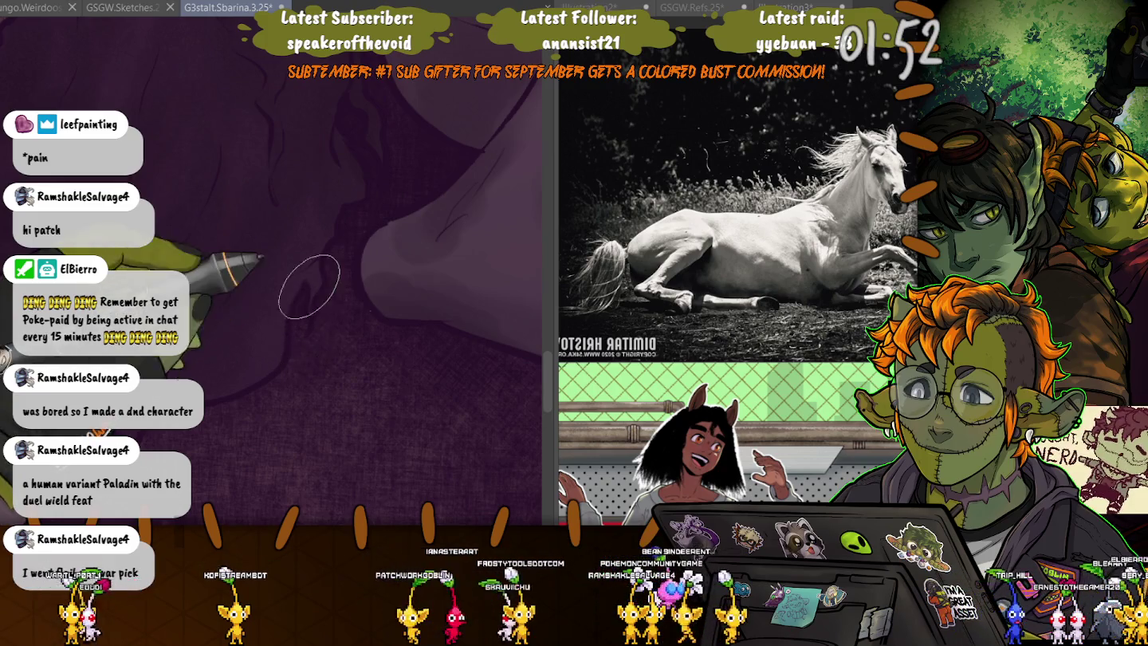
{"action": "scroll", "coordinate": [310, 293], "scroll_direction": "down", "scroll_amount": 3}
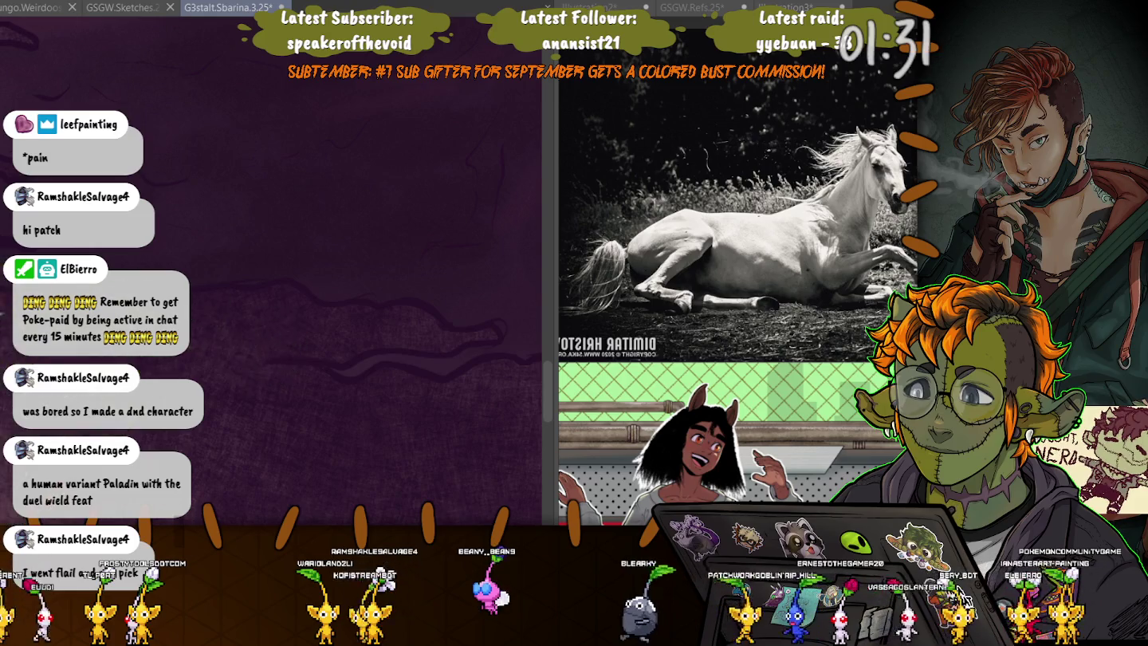
Zoom out to show more of the background and snake more darker wavy strokes across it.
{"action": "key", "text": "ctrl+minus"}
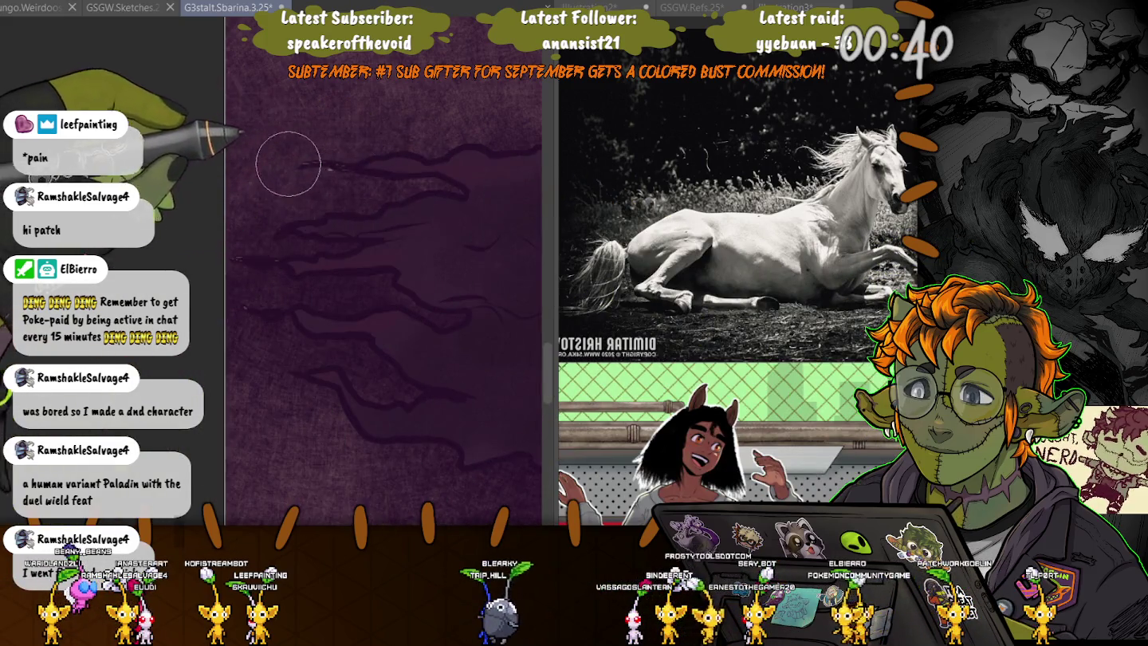
{"action": "scroll", "coordinate": [170, 295], "scroll_direction": "up", "scroll_amount": 2}
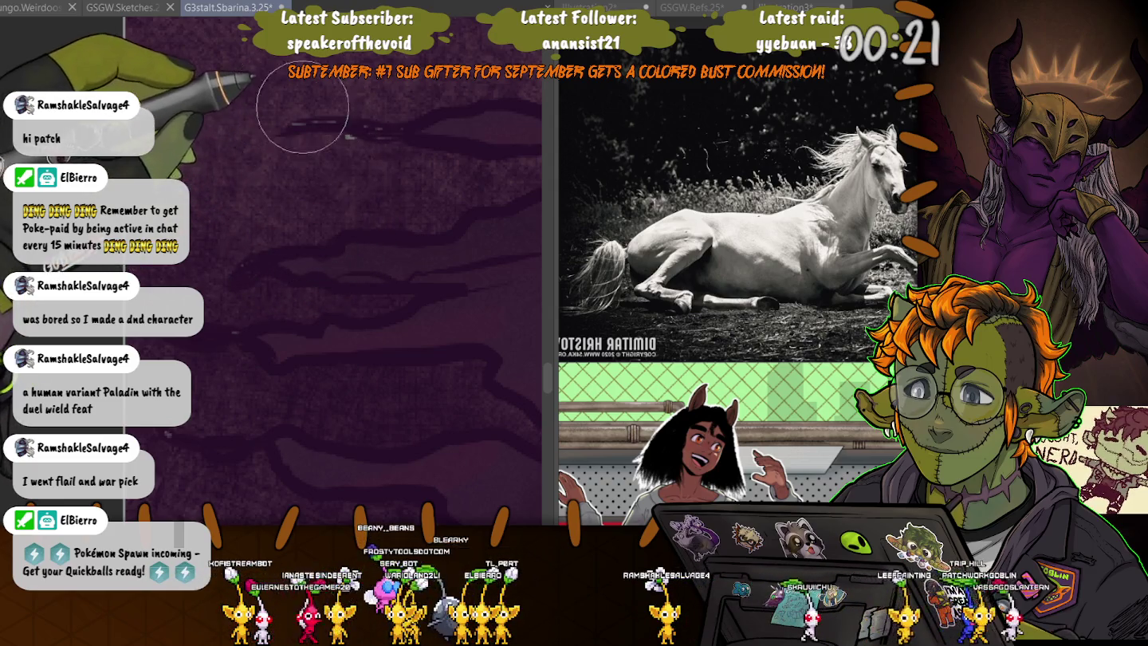
Rotate the canvas, enlarge the brush, and build a dark purple mass with a wavy upper edge.
{"action": "key", "text": "bracketleft"}
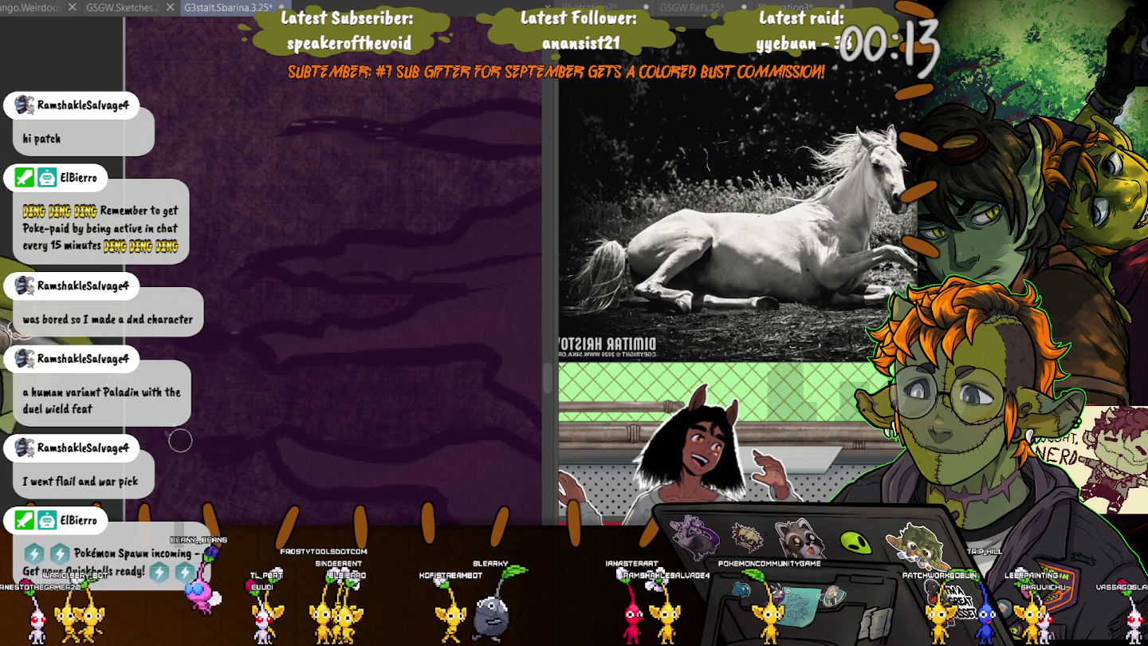
{"action": "mouse_move", "coordinate": [152, 356]}
{"action": "left_mouse_down"}
{"action": "mouse_move", "coordinate": [128, 383]}
{"action": "mouse_move", "coordinate": [119, 463]}
{"action": "left_mouse_up"}
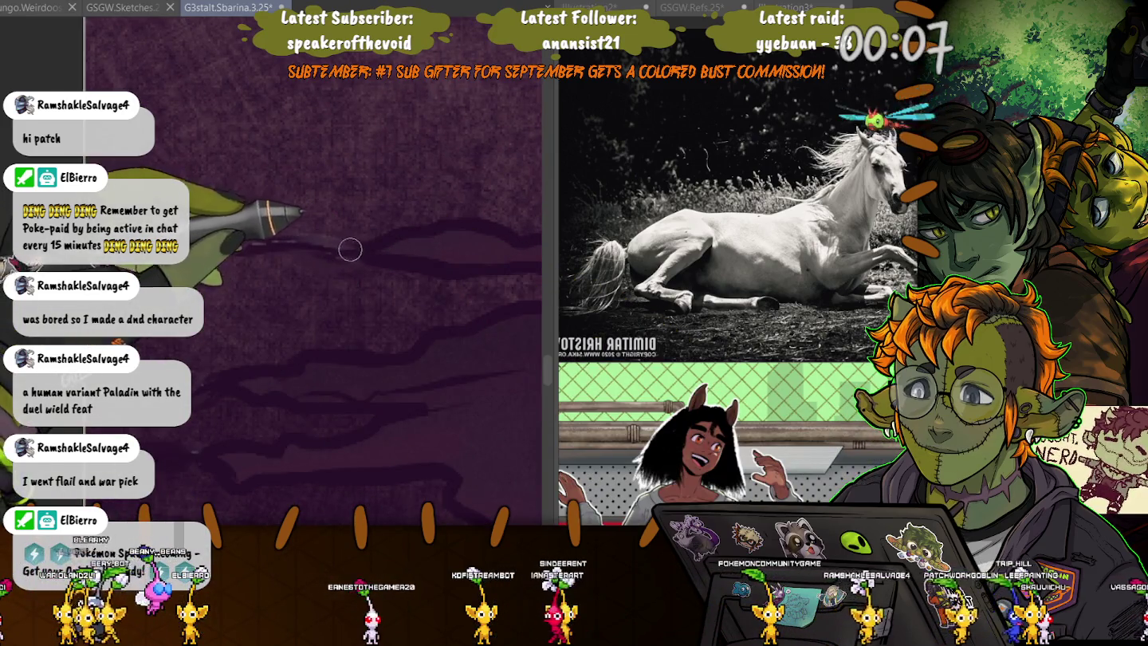
{"action": "key", "text": "bracketright"}
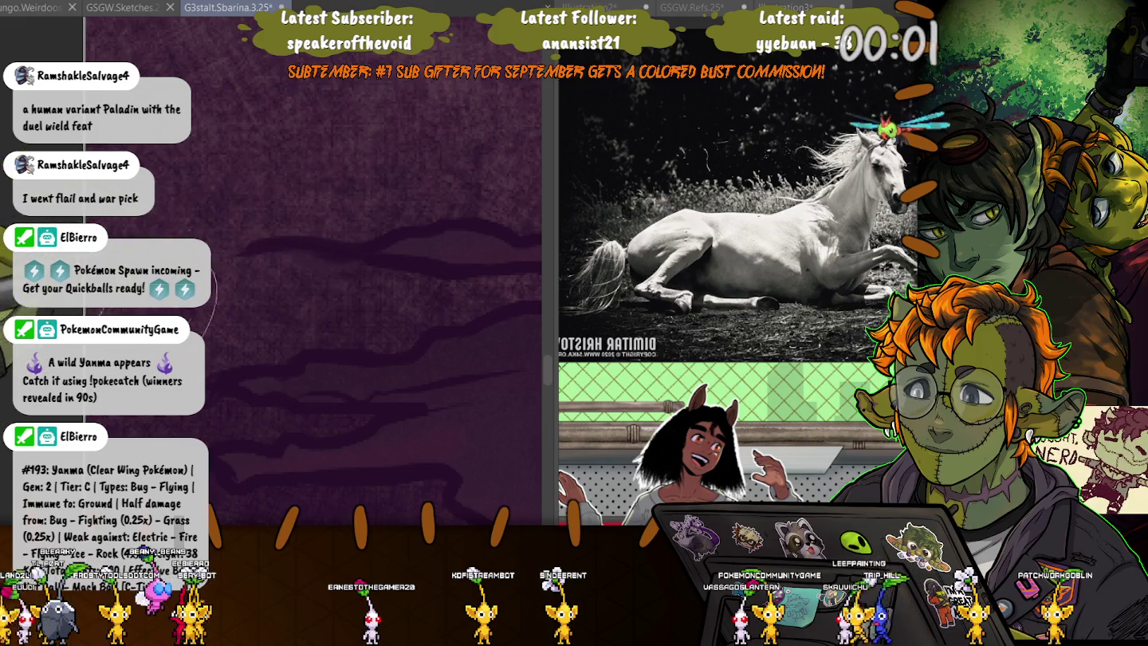
{"action": "scroll", "coordinate": [168, 263], "scroll_direction": "down", "scroll_amount": 2}
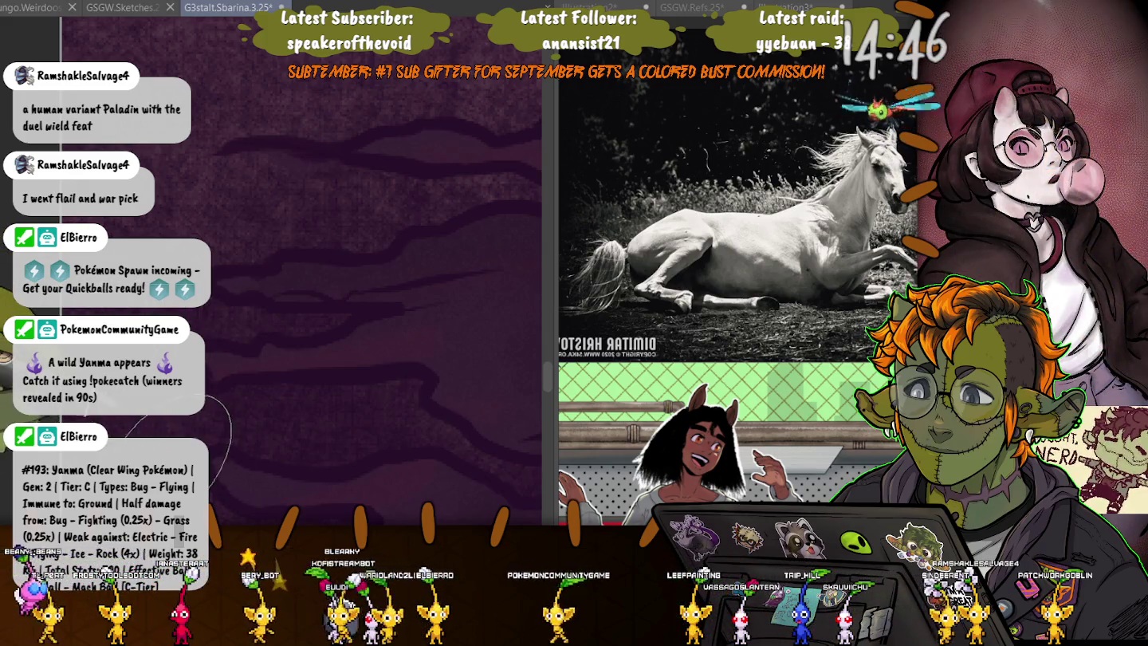
{"action": "scroll", "coordinate": [319, 279], "scroll_direction": "down", "scroll_amount": 2}
{"action": "scroll", "coordinate": [280, 330], "scroll_direction": "down", "scroll_amount": 5}
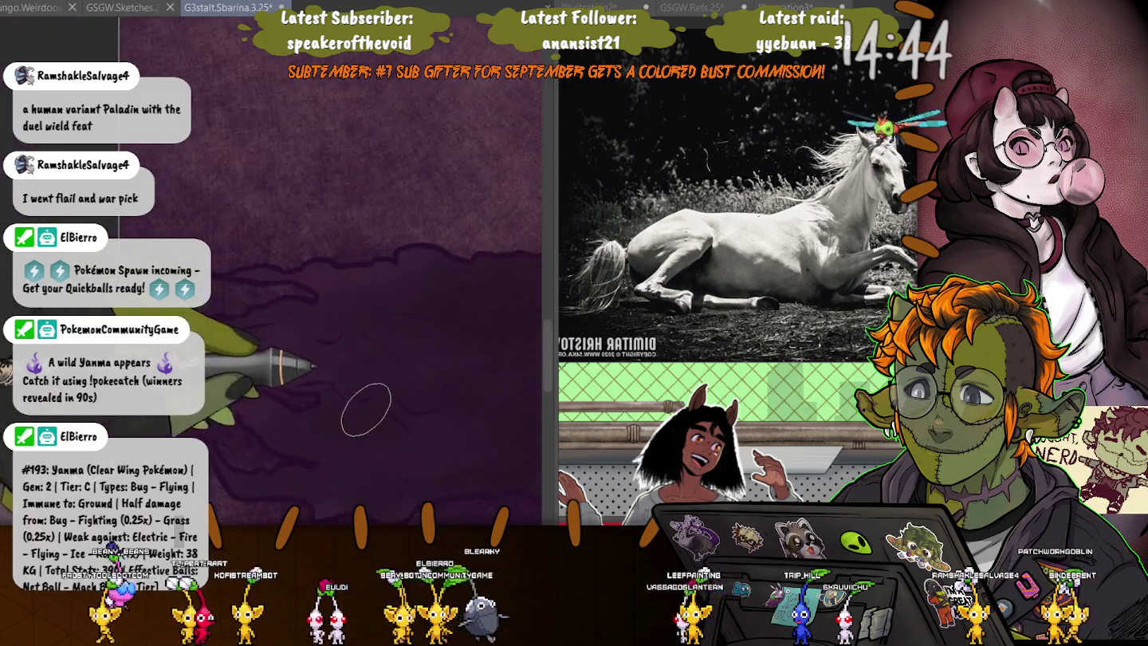
{"action": "scroll", "coordinate": [281, 330], "scroll_direction": "down", "scroll_amount": 2}
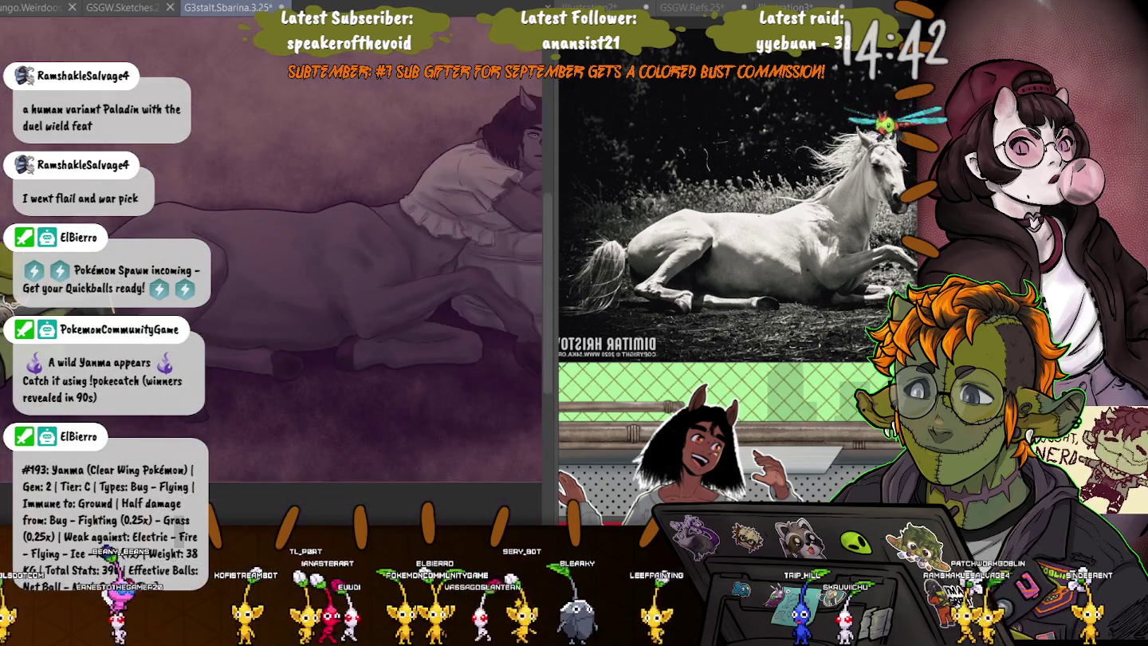
{"action": "scroll", "coordinate": [281, 330], "scroll_direction": "down", "scroll_amount": 3}
{"action": "scroll", "coordinate": [281, 330], "scroll_direction": "down", "scroll_amount": 1}
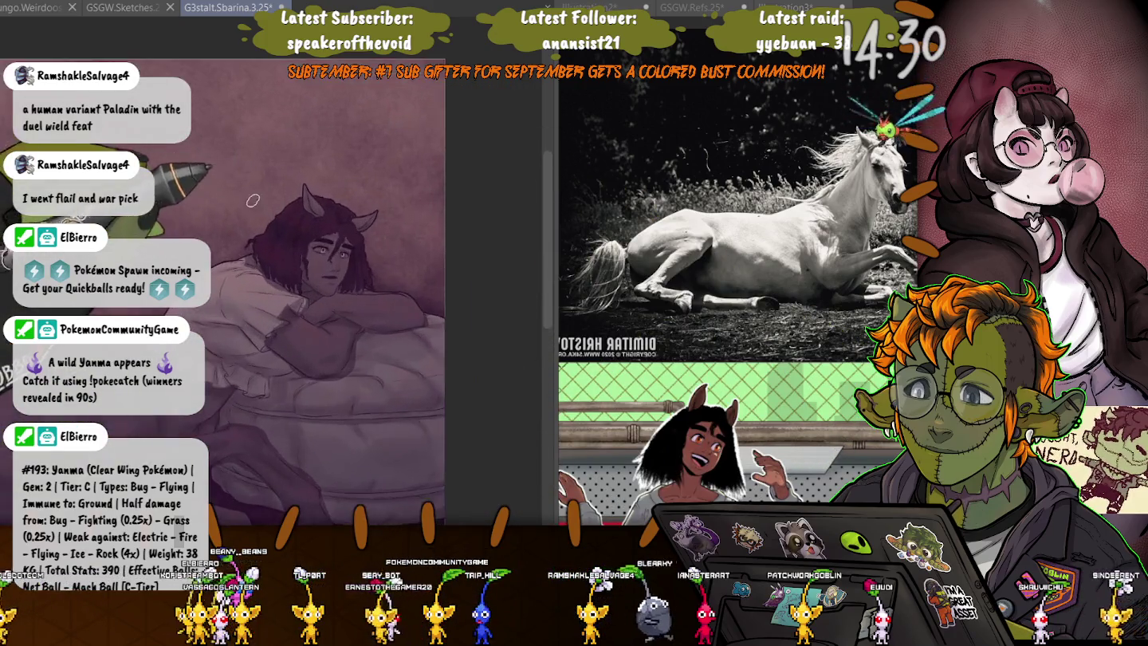
{"action": "scroll", "coordinate": [367, 272], "scroll_direction": "up", "scroll_amount": 5}
{"action": "scroll", "coordinate": [367, 273], "scroll_direction": "up", "scroll_amount": 2}
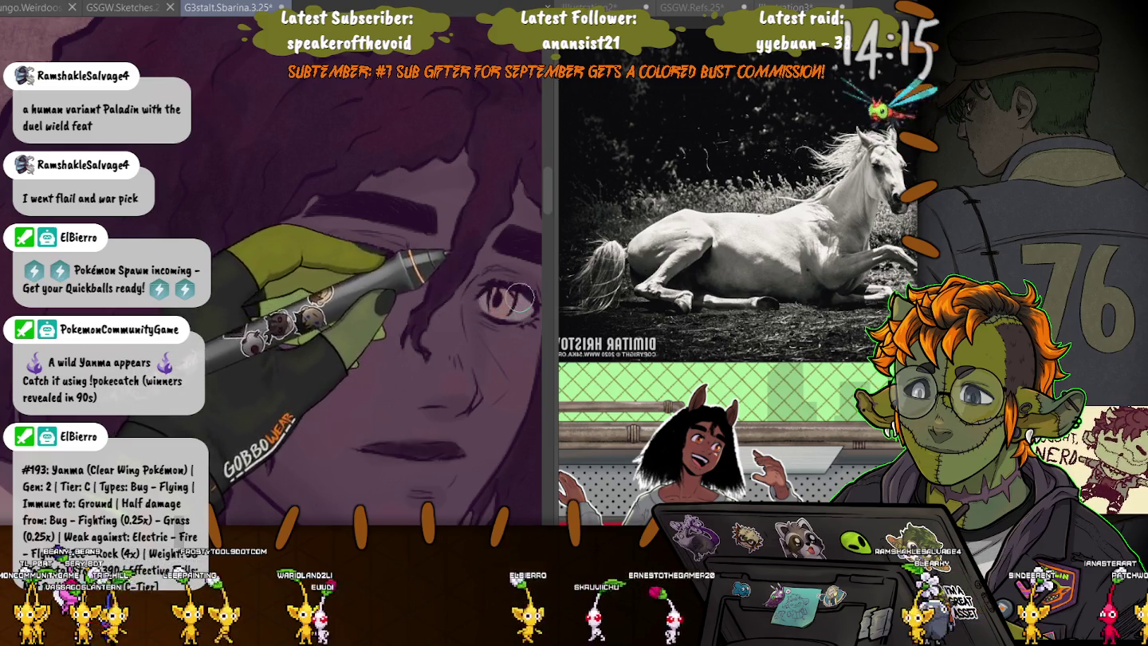
Zoom in on the hair and shoulder and shade the shirt fold creases around the neck.
{"action": "key", "text": "plus"}
{"action": "key", "text": "minus"}
{"action": "key", "text": "minus"}
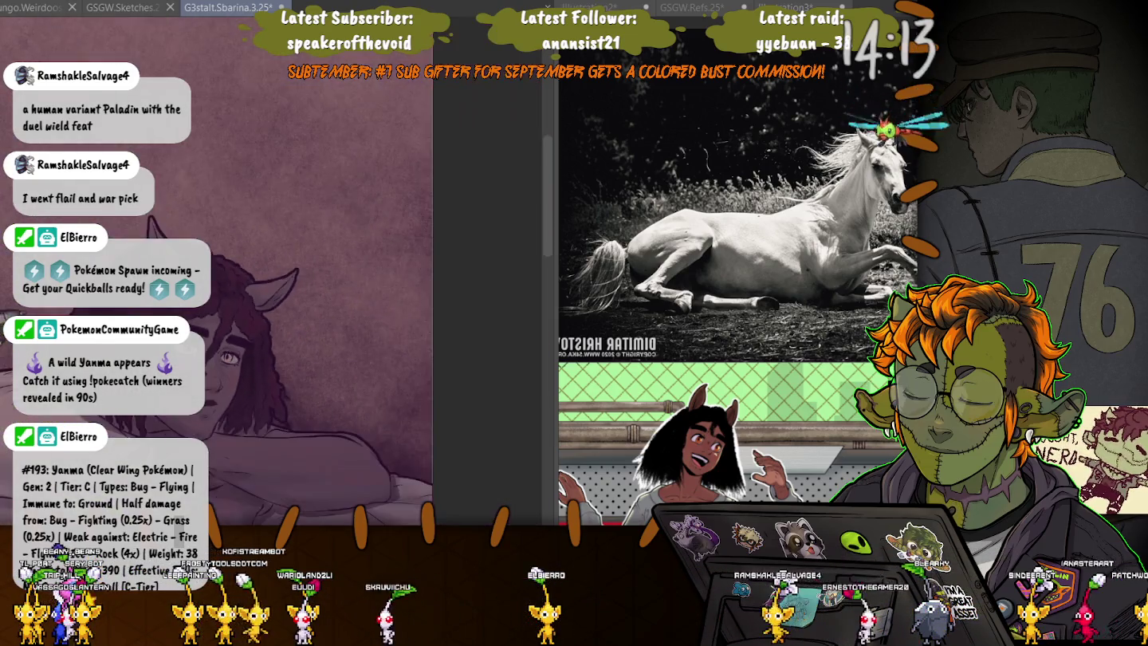
{"action": "key", "text": "minus"}
{"action": "key", "text": "plus"}
{"action": "key", "text": "plus"}
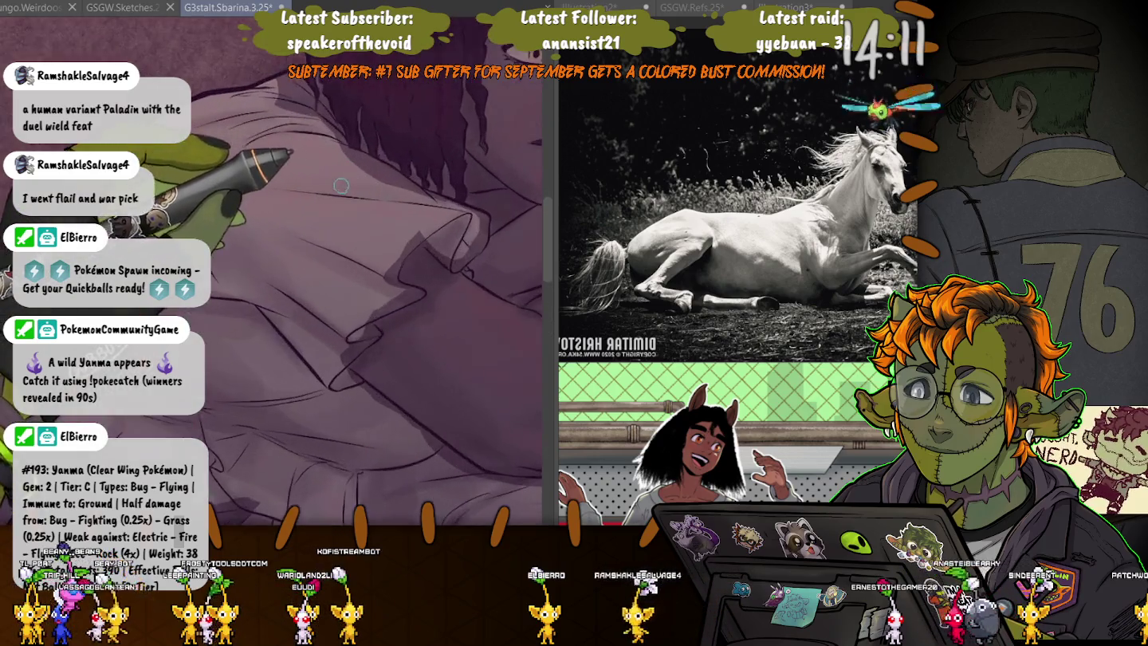
{"action": "key", "text": "plus"}
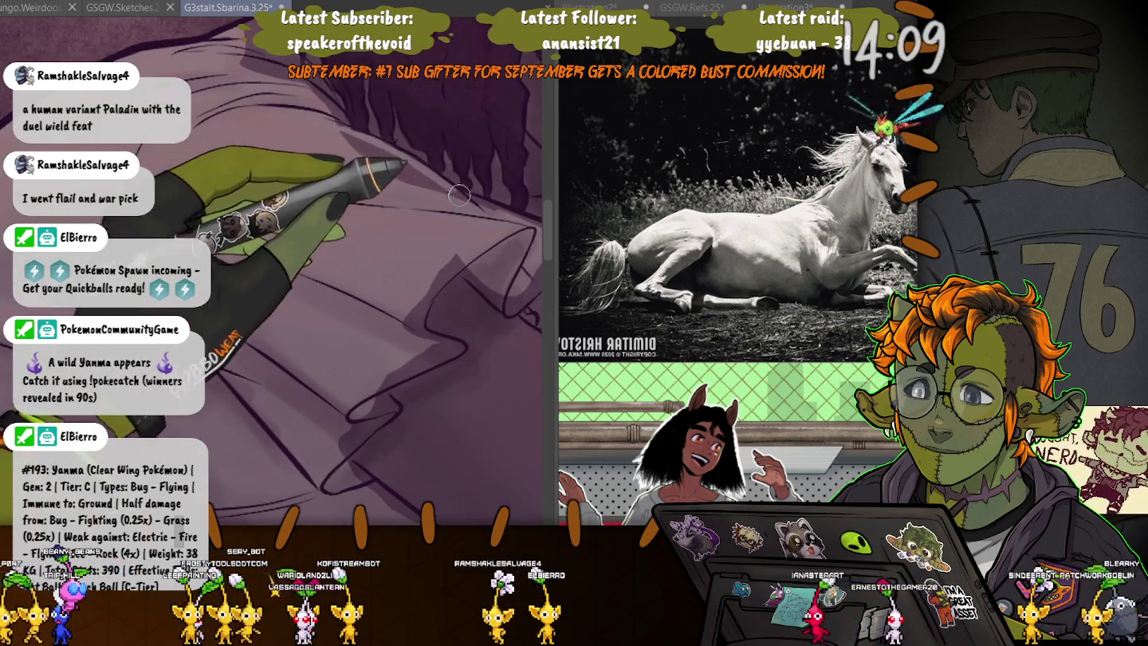
{"action": "scroll", "coordinate": [448, 205], "scroll_direction": "up", "scroll_amount": 3}
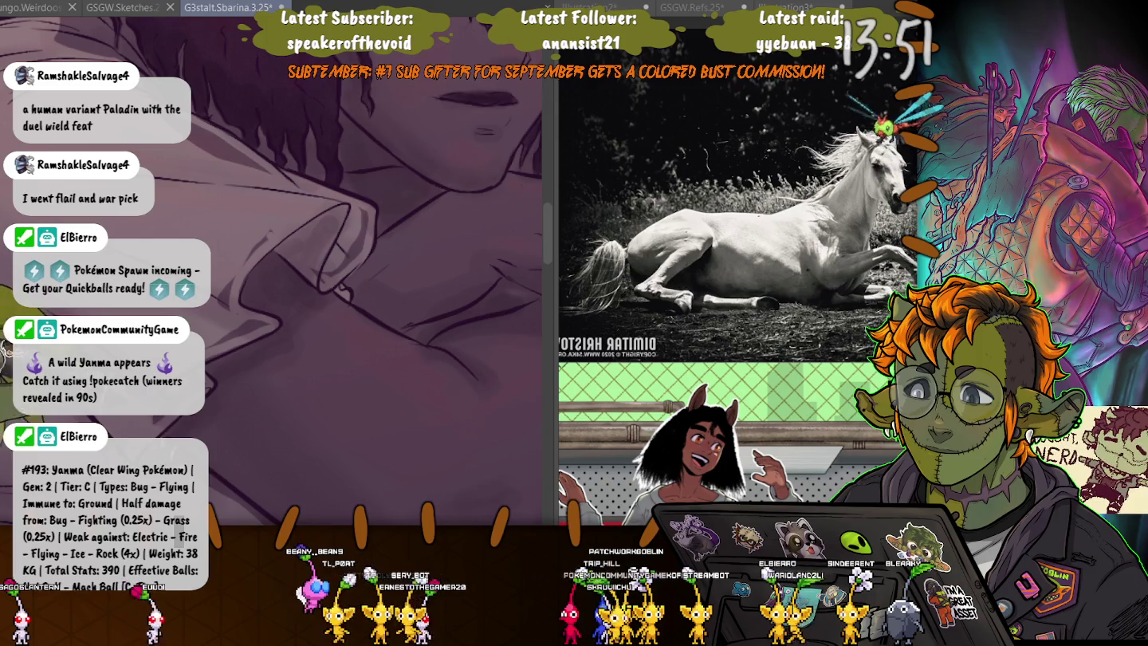
{"action": "scroll", "coordinate": [216, 301], "scroll_direction": "up", "scroll_amount": 2}
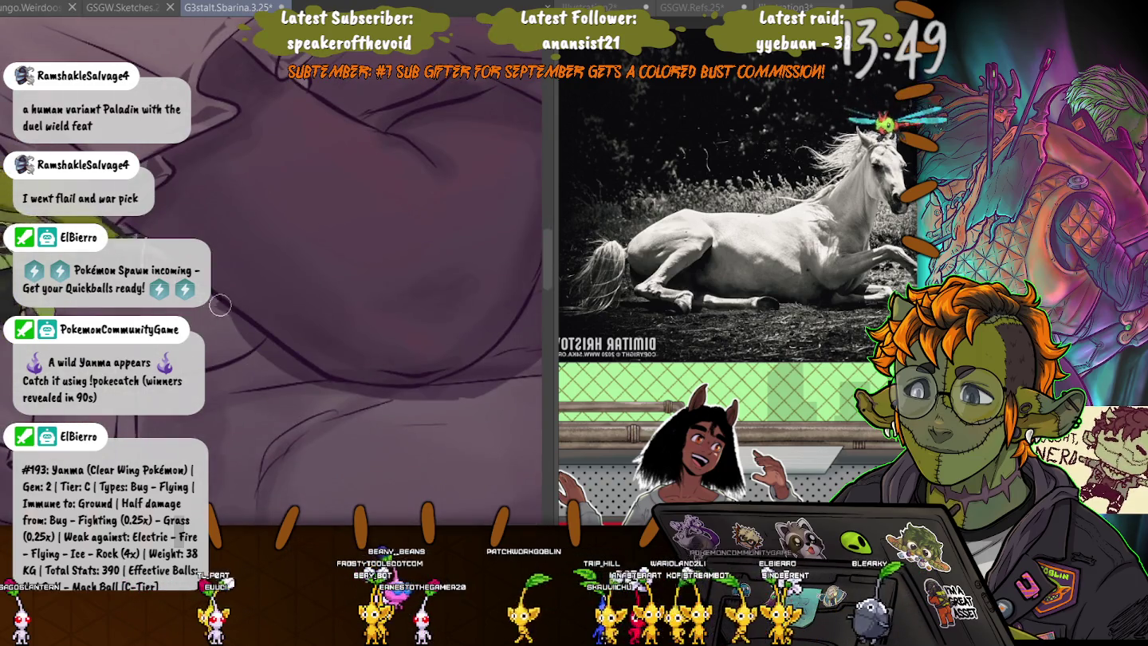
{"action": "scroll", "coordinate": [137, 312], "scroll_direction": "down", "scroll_amount": 2}
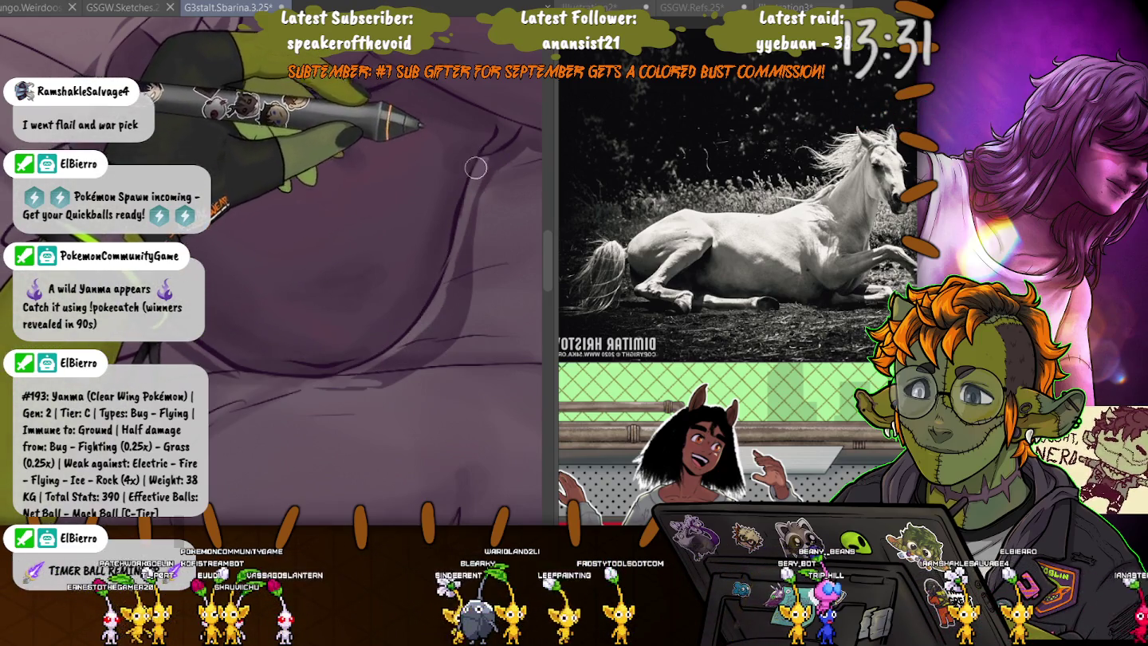
{"action": "left_click_drag", "start_coordinate": [527, 130], "coordinate": [347, 216]}
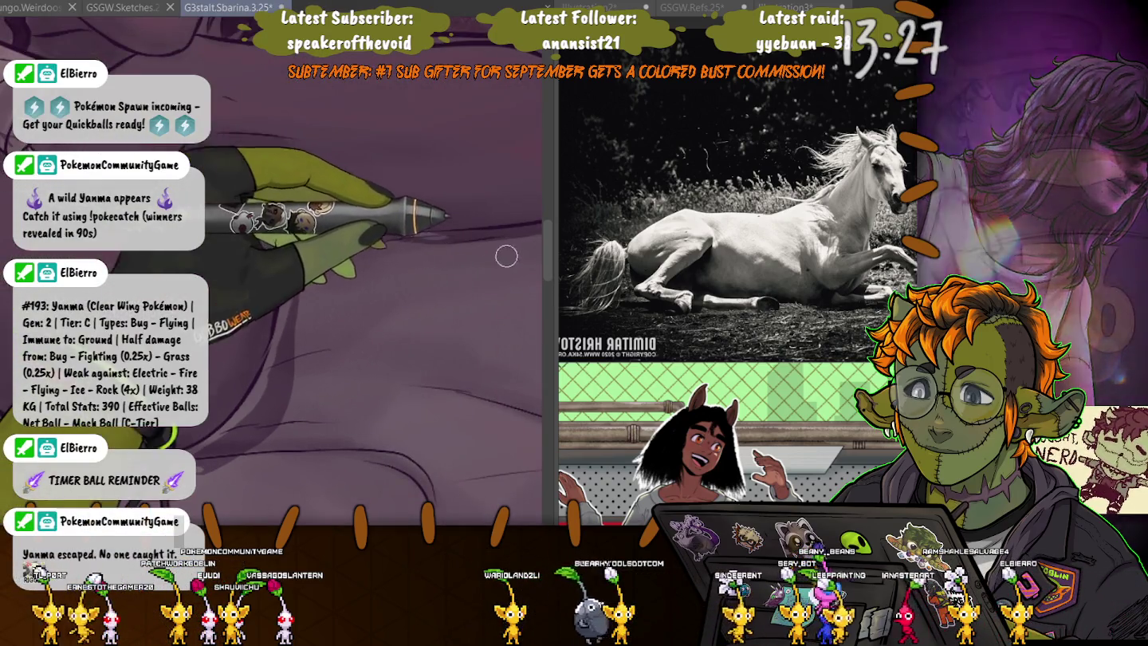
Brush soft purple shading onto the cushions and hair.
{"action": "left_click_drag", "start_coordinate": [507, 255], "coordinate": [384, 224]}
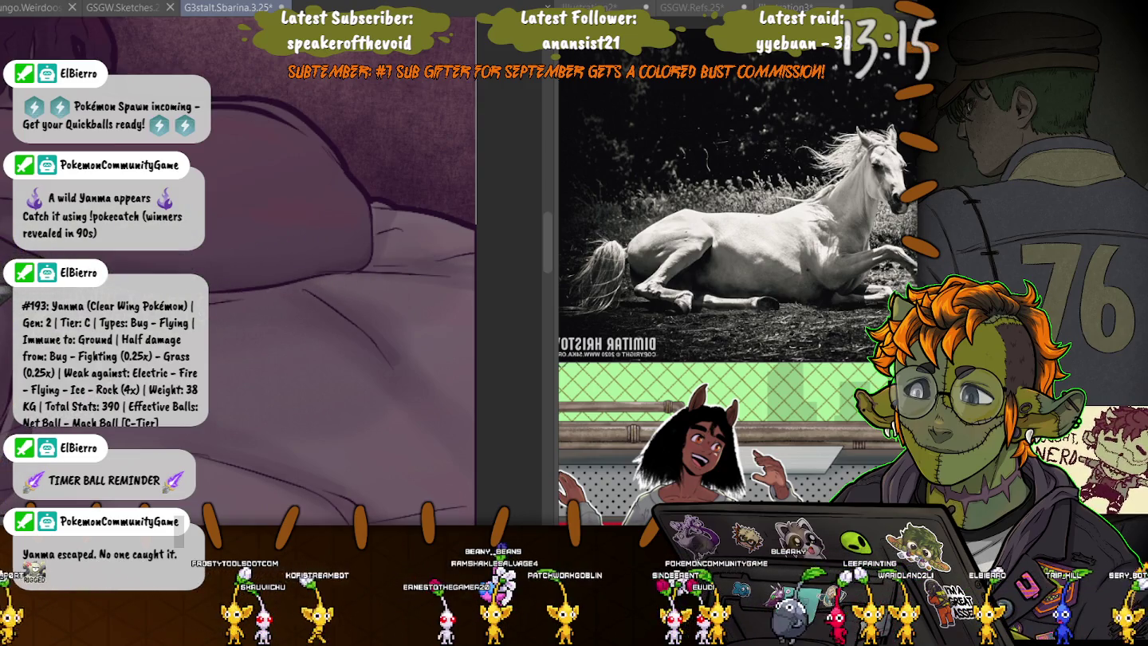
{"action": "scroll", "coordinate": [238, 204], "scroll_direction": "up", "scroll_amount": 3}
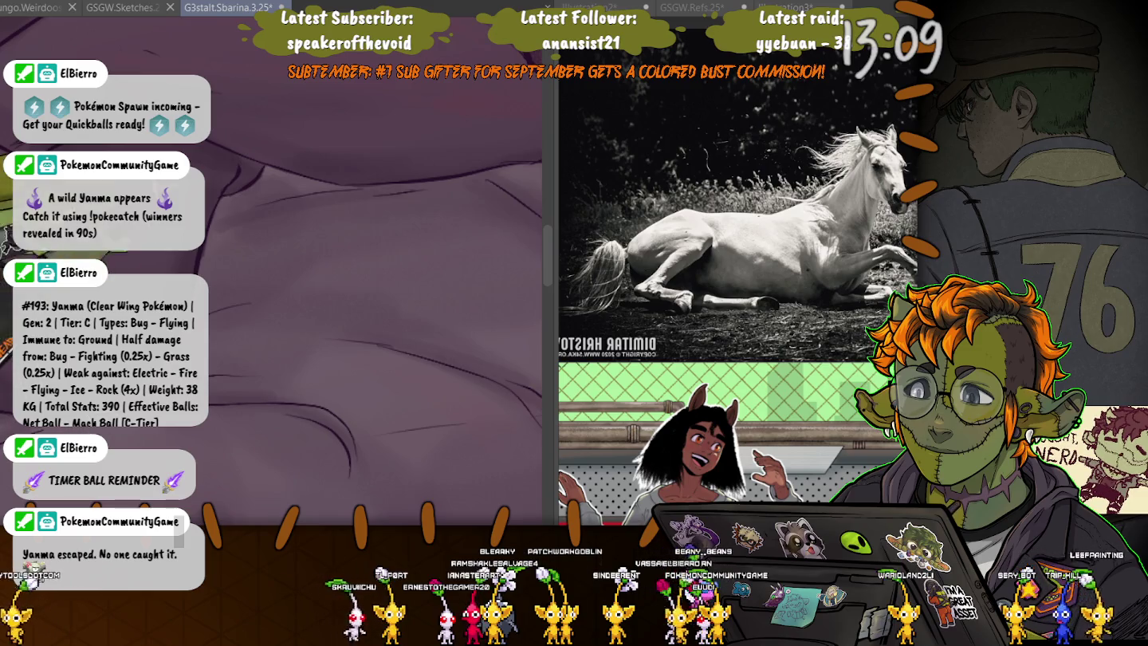
{"action": "scroll", "coordinate": [271, 271], "scroll_direction": "down", "scroll_amount": 3}
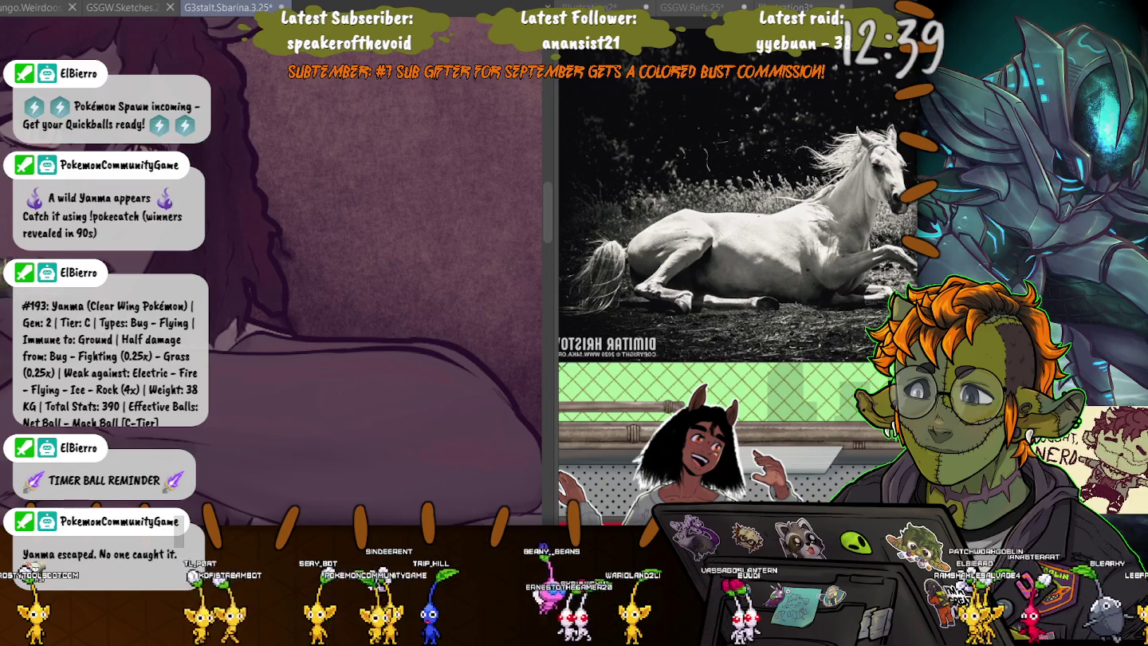
{"action": "scroll", "coordinate": [319, 271], "scroll_direction": "down", "scroll_amount": 3}
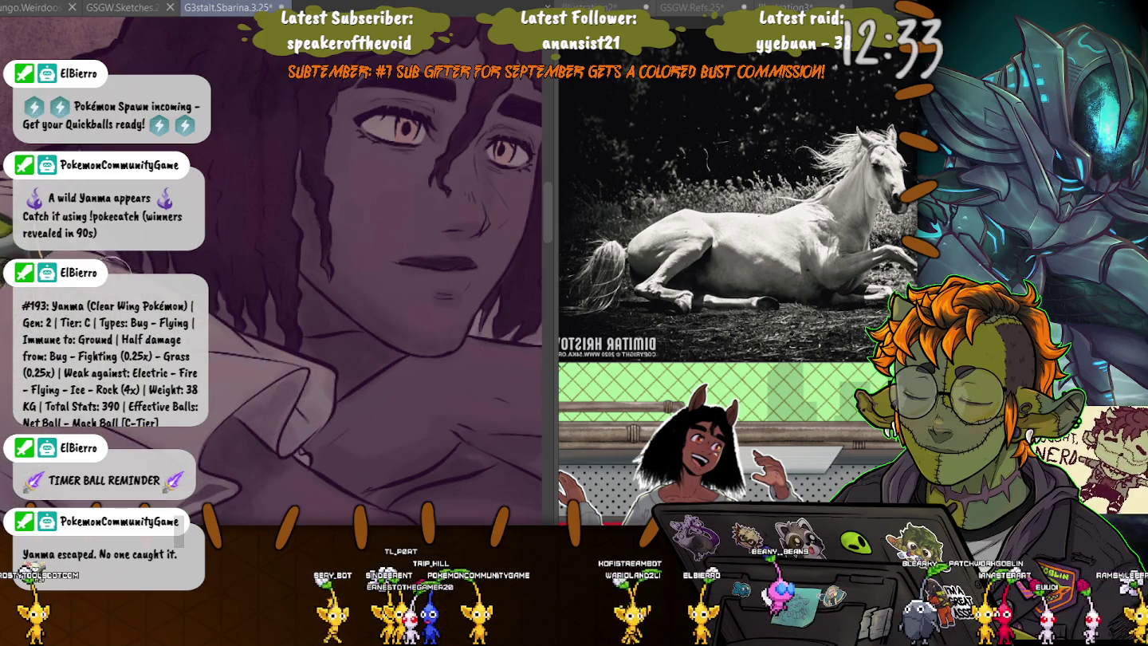
{"action": "scroll", "coordinate": [271, 271], "scroll_direction": "up", "scroll_amount": 3}
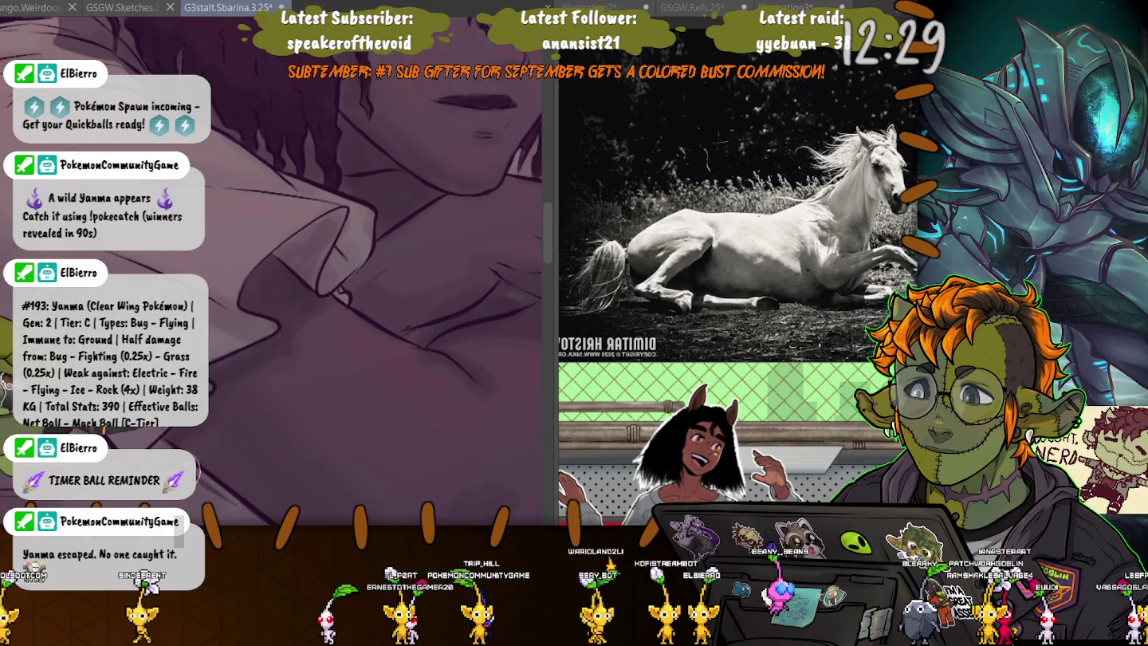
{"action": "scroll", "coordinate": [215, 362], "scroll_direction": "up", "scroll_amount": 3}
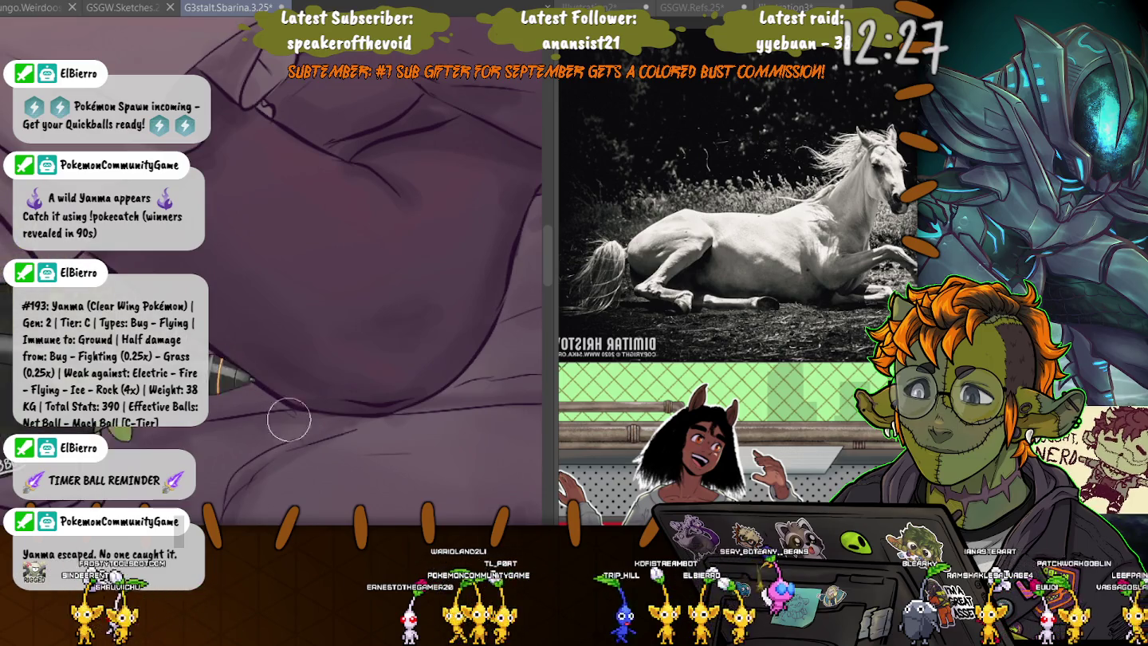
{"action": "scroll", "coordinate": [360, 262], "scroll_direction": "down", "scroll_amount": 3}
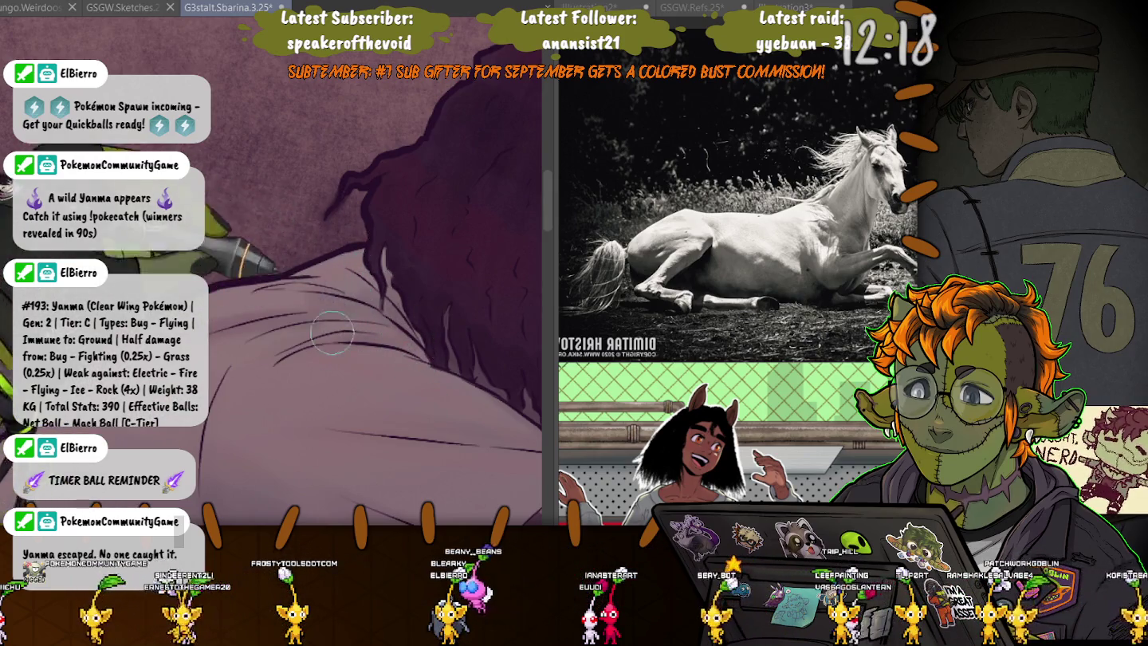
Shade the face, eye and collar area, then save the painting.
{"action": "left_click_drag", "start_coordinate": [363, 305], "coordinate": [292, 212]}
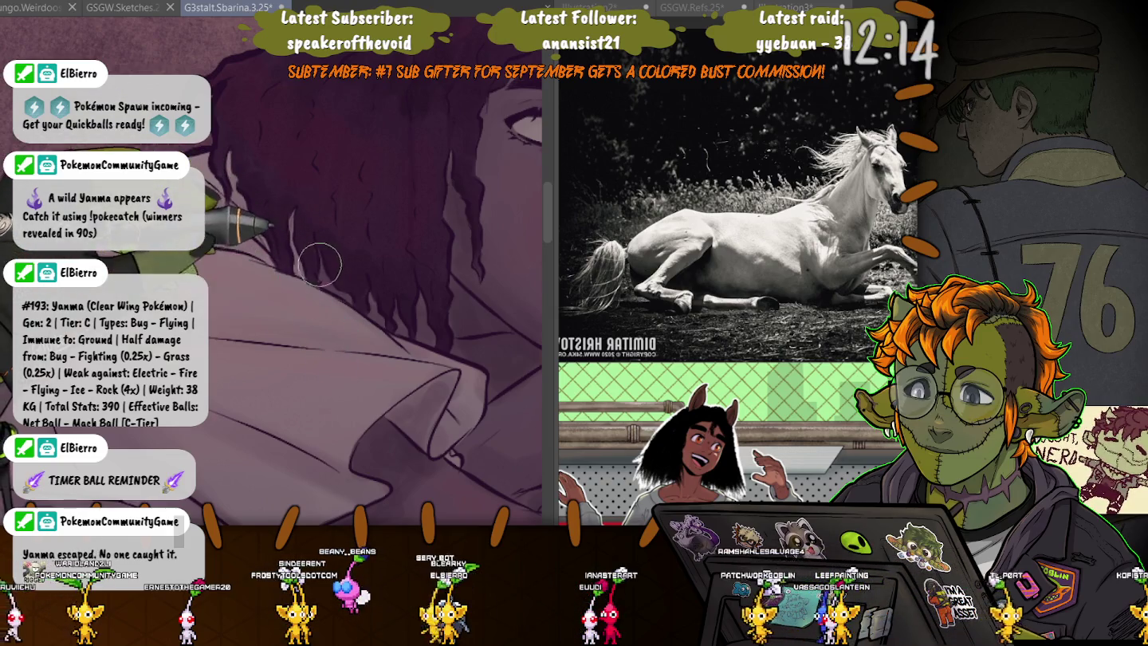
{"action": "scroll", "coordinate": [320, 263], "scroll_direction": "down", "scroll_amount": 3}
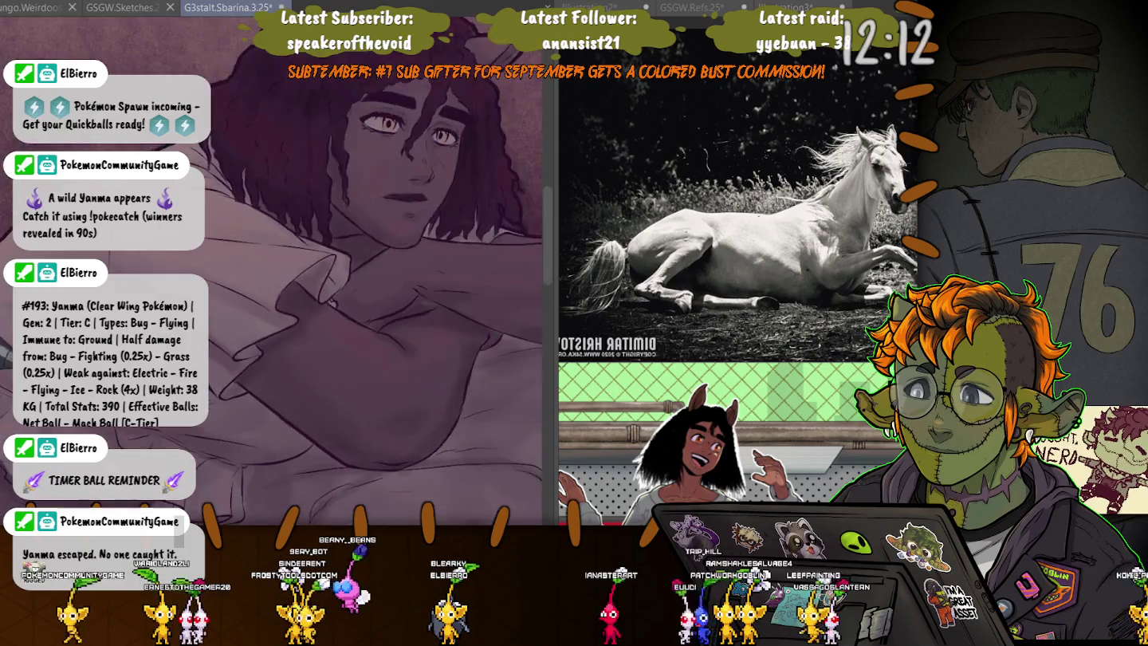
{"action": "scroll", "coordinate": [271, 272], "scroll_direction": "up", "scroll_amount": 2}
{"action": "key", "text": "ctrl+s"}
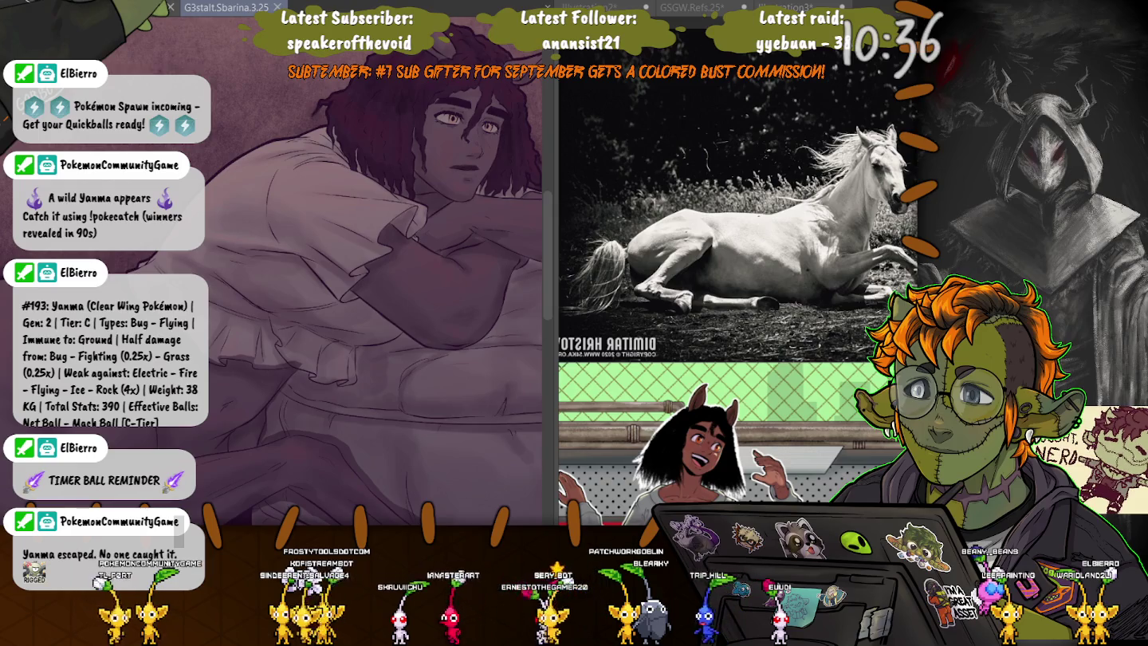
Render gathered, ruffled folds along the billowing shirt sleeve in soft purple shading.
{"action": "scroll", "coordinate": [351, 319], "scroll_direction": "up", "scroll_amount": 3}
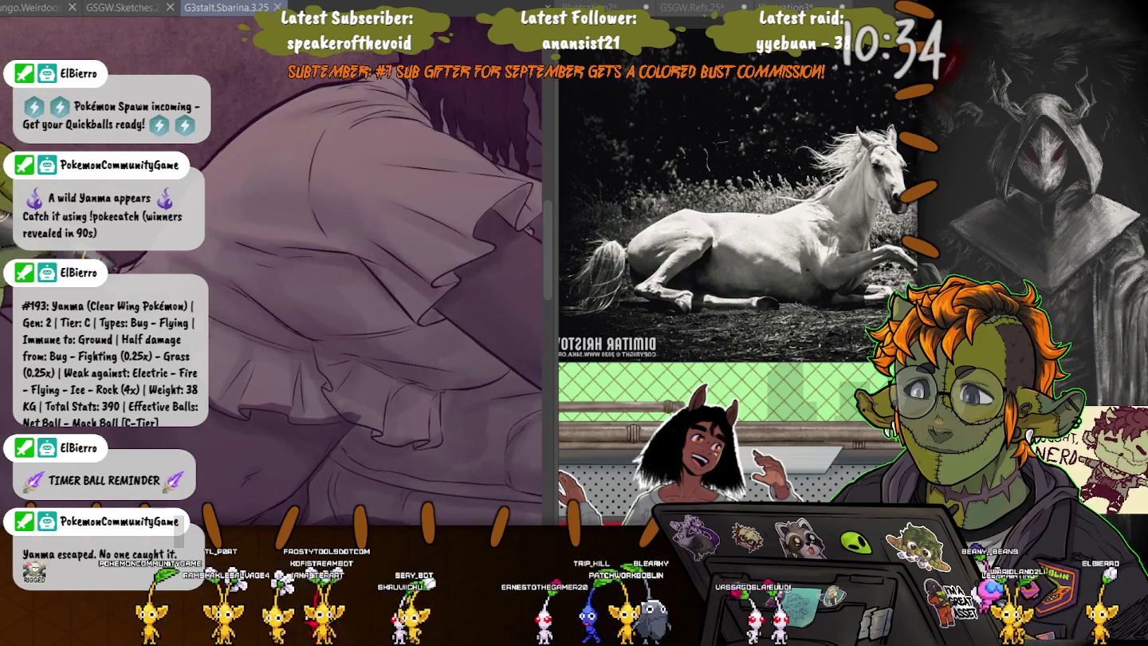
{"action": "scroll", "coordinate": [351, 319], "scroll_direction": "up", "scroll_amount": 2}
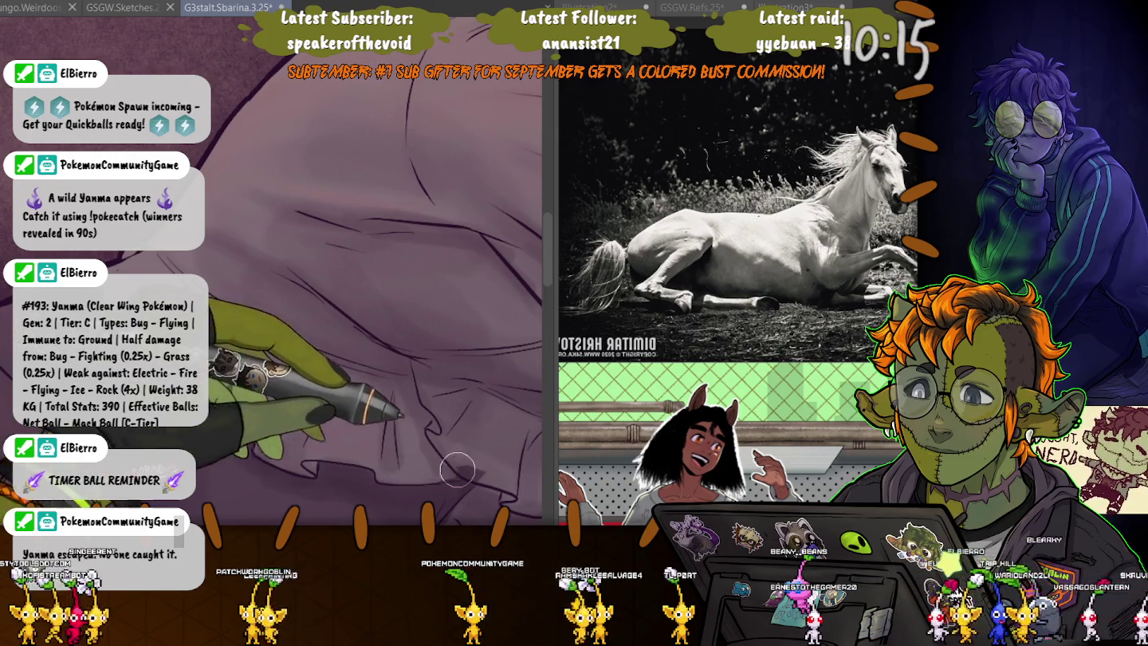
Refine the fold lines on the ruffled shirt sleeve.
{"action": "scroll", "coordinate": [358, 414], "scroll_direction": "down", "scroll_amount": 2}
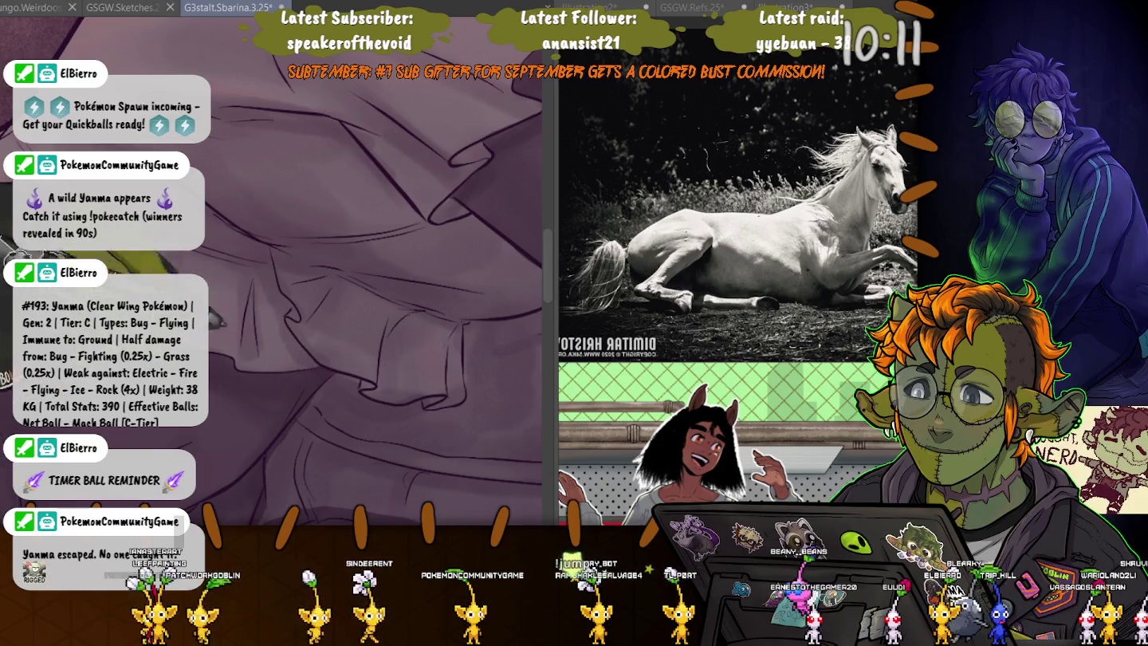
{"action": "scroll", "coordinate": [363, 165], "scroll_direction": "up", "scroll_amount": 2}
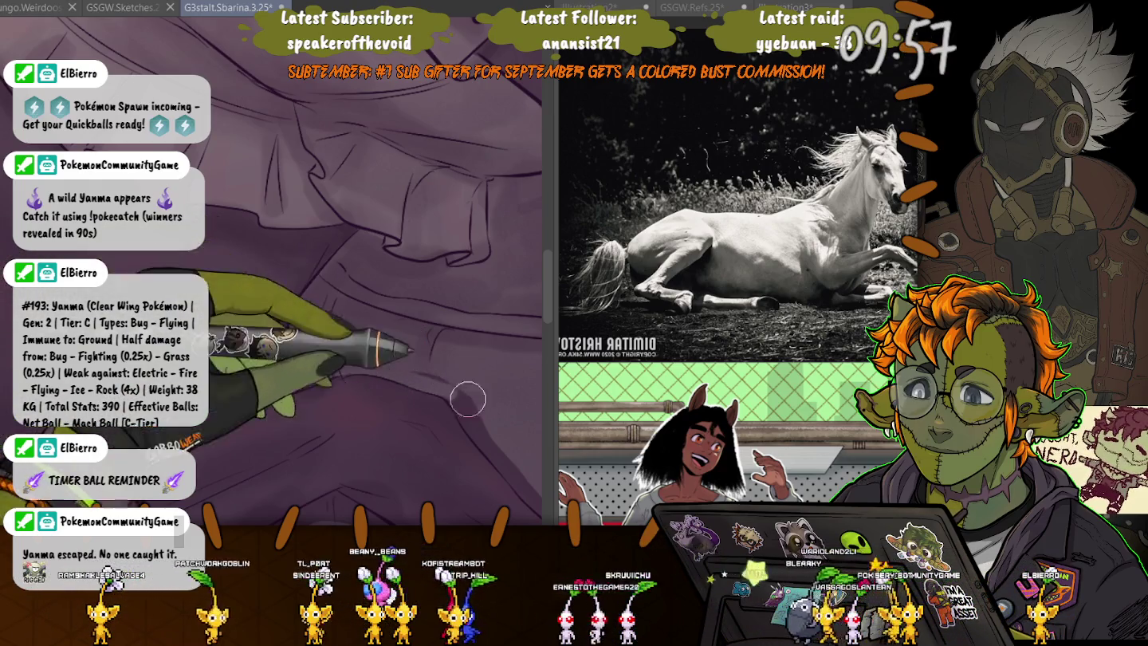
{"action": "scroll", "coordinate": [267, 239], "scroll_direction": "up", "scroll_amount": 2}
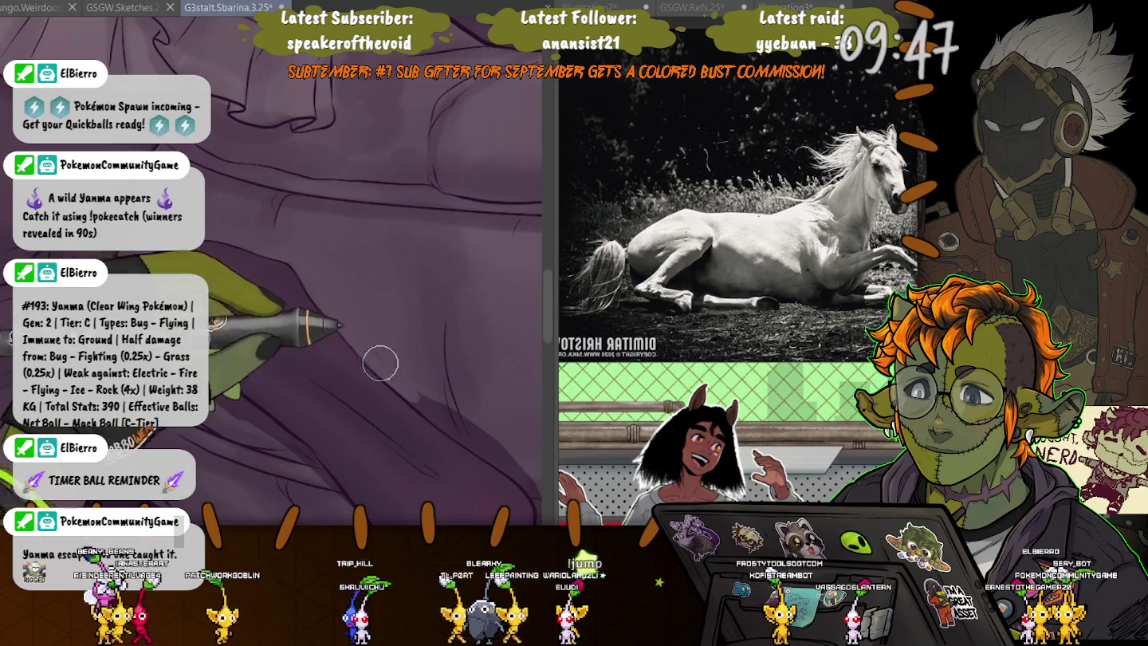
{"action": "left_click_drag", "start_coordinate": [342, 418], "coordinate": [319, 318]}
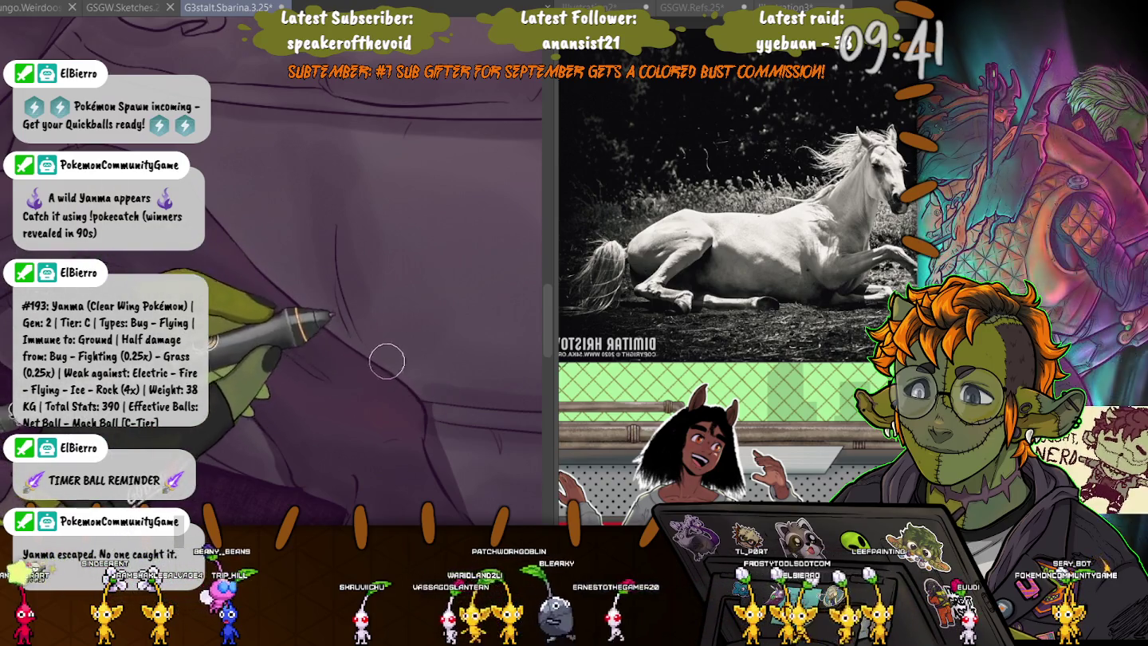
Brush shading along the horse body and folded legs, then zoom out to the full painting.
{"action": "left_click_drag", "start_coordinate": [418, 396], "coordinate": [383, 312]}
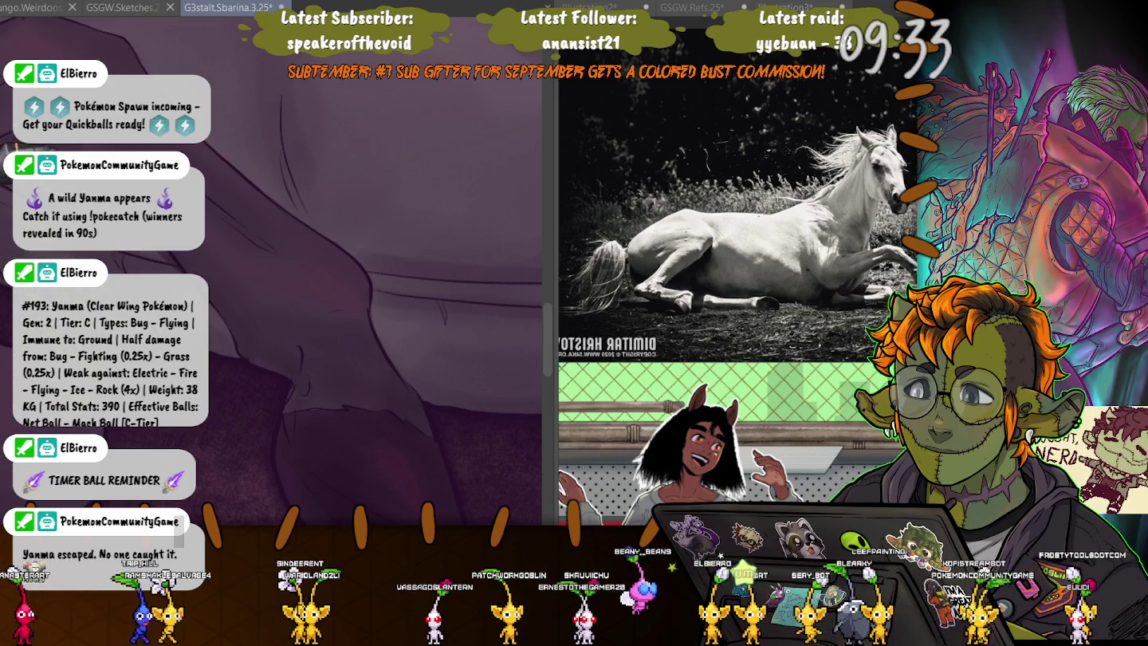
{"action": "left_click_drag", "start_coordinate": [271, 335], "coordinate": [200, 262]}
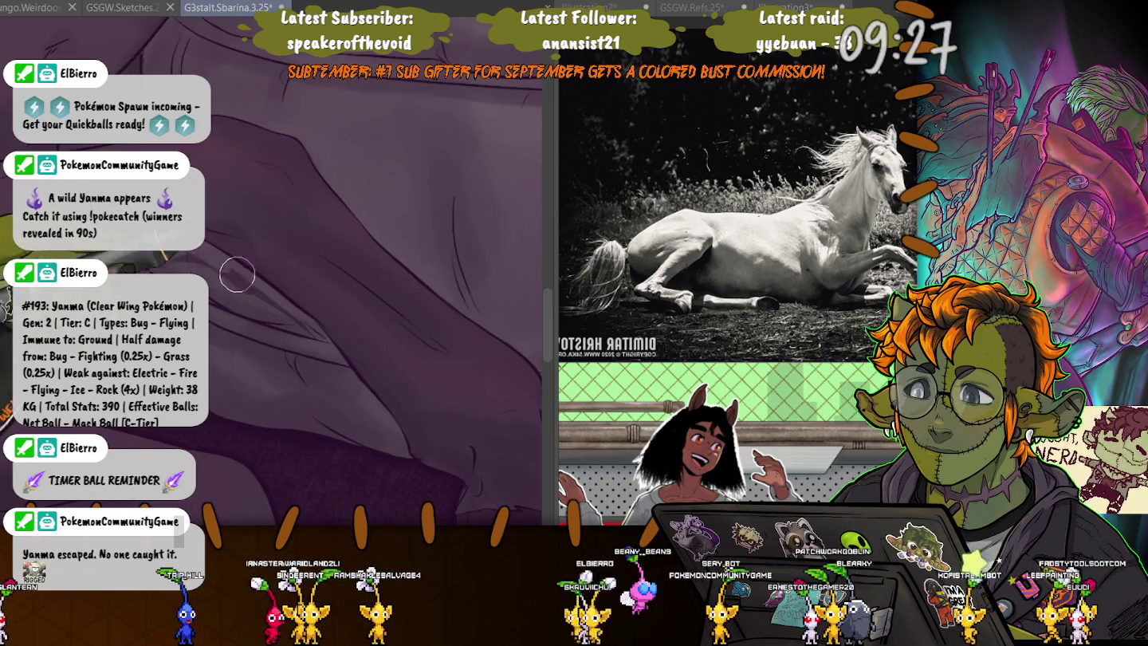
{"action": "mouse_move", "coordinate": [200, 262]}
{"action": "left_mouse_down"}
{"action": "mouse_move", "coordinate": [147, 269]}
{"action": "mouse_move", "coordinate": [456, 322]}
{"action": "mouse_move", "coordinate": [358, 303]}
{"action": "mouse_move", "coordinate": [319, 239]}
{"action": "mouse_move", "coordinate": [223, 370]}
{"action": "mouse_move", "coordinate": [334, 303]}
{"action": "left_mouse_up"}
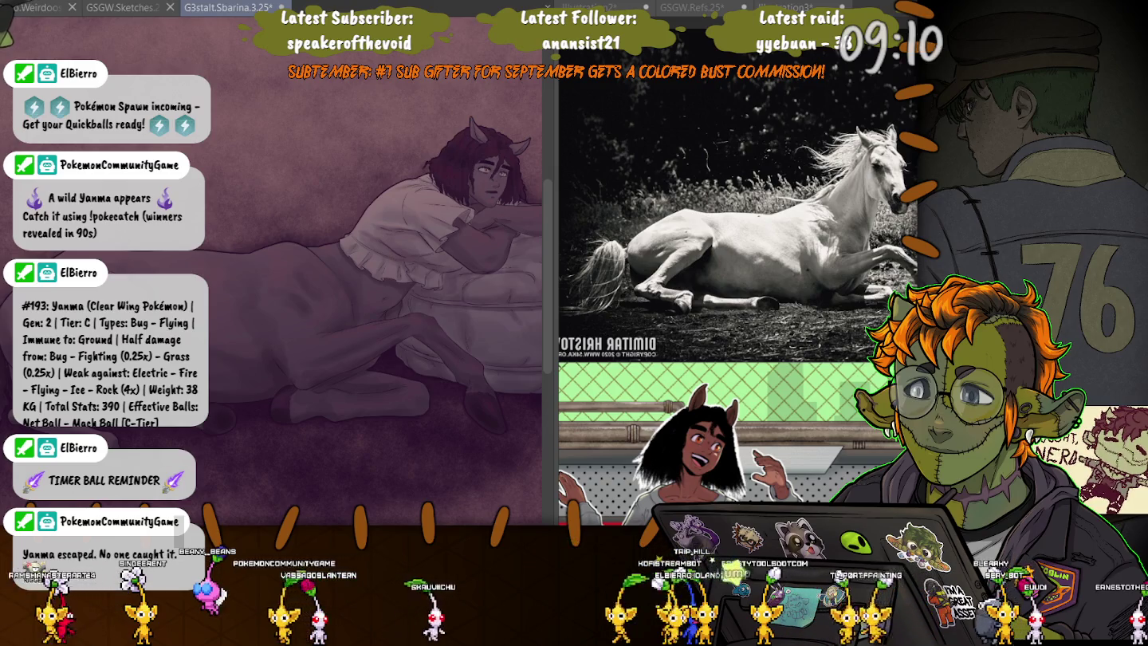
Free-transform the horse body up and to the left and commit the move.
{"action": "scroll", "coordinate": [70, 29], "scroll_direction": "down", "scroll_amount": 2}
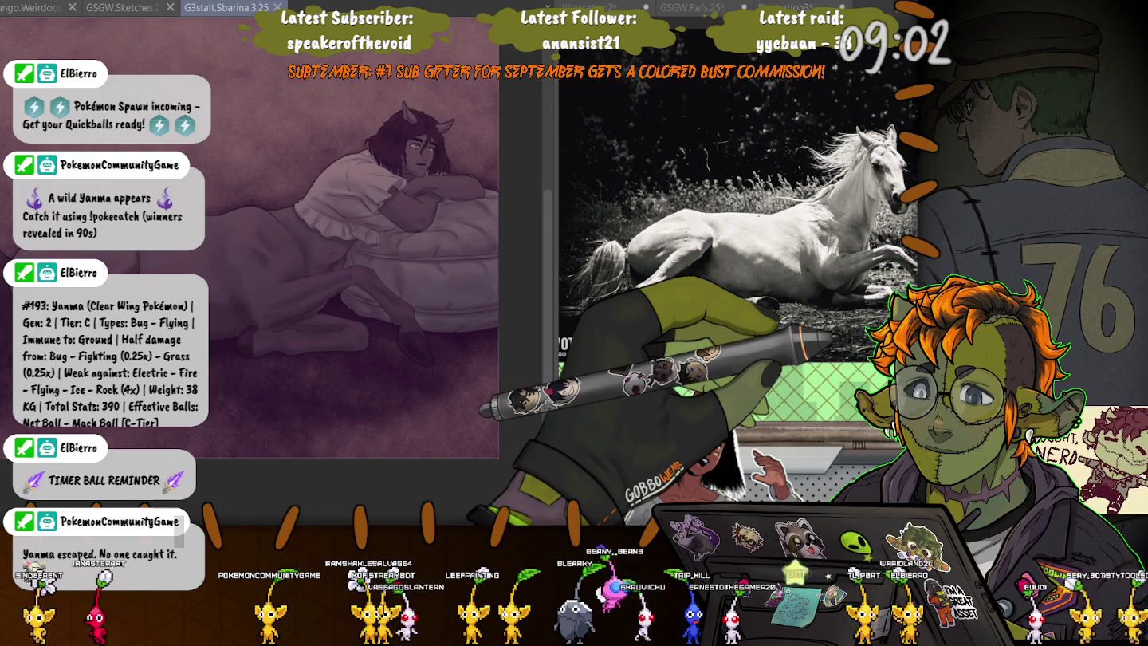
{"action": "key", "text": "ctrl+t"}
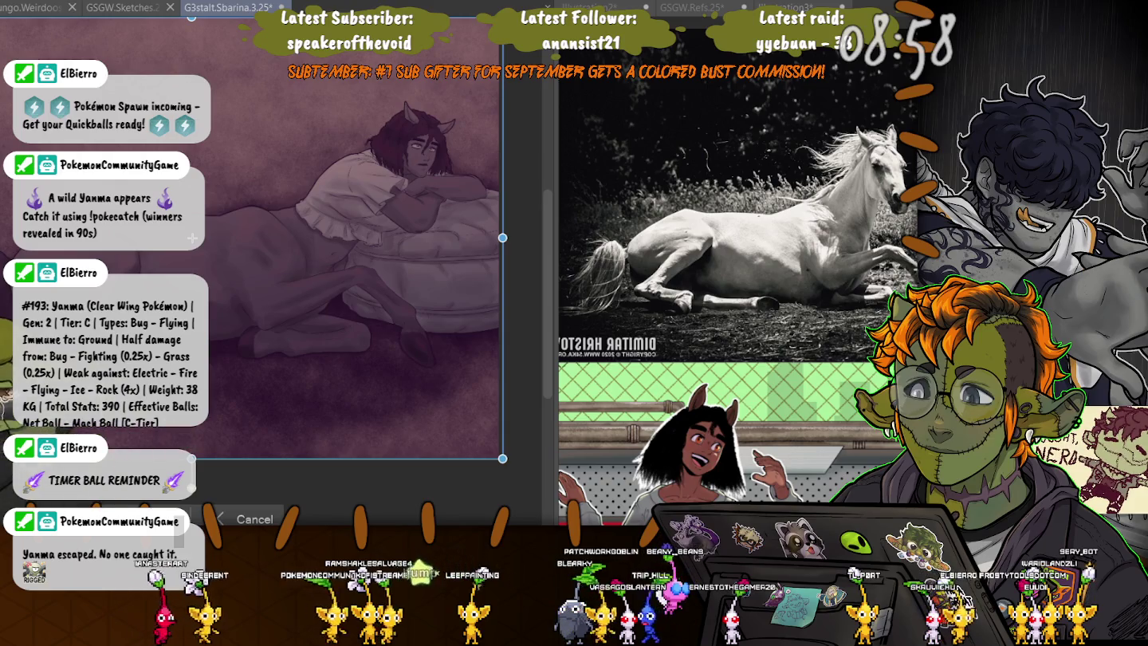
{"action": "key", "text": "Return"}
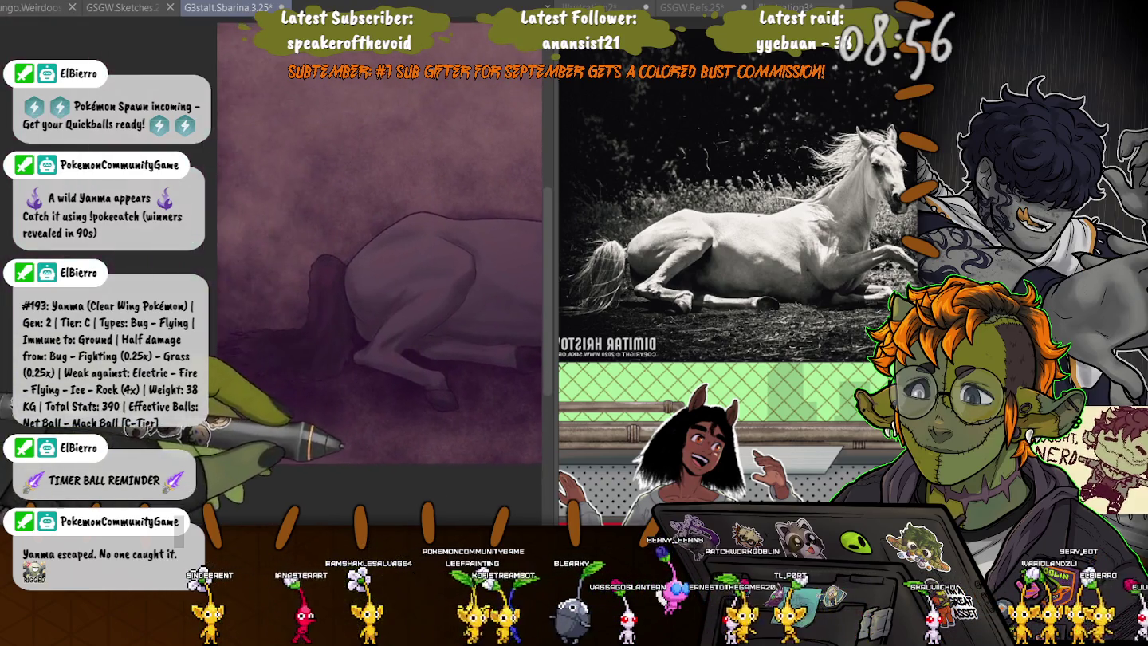
{"action": "key", "text": "ctrl+t"}
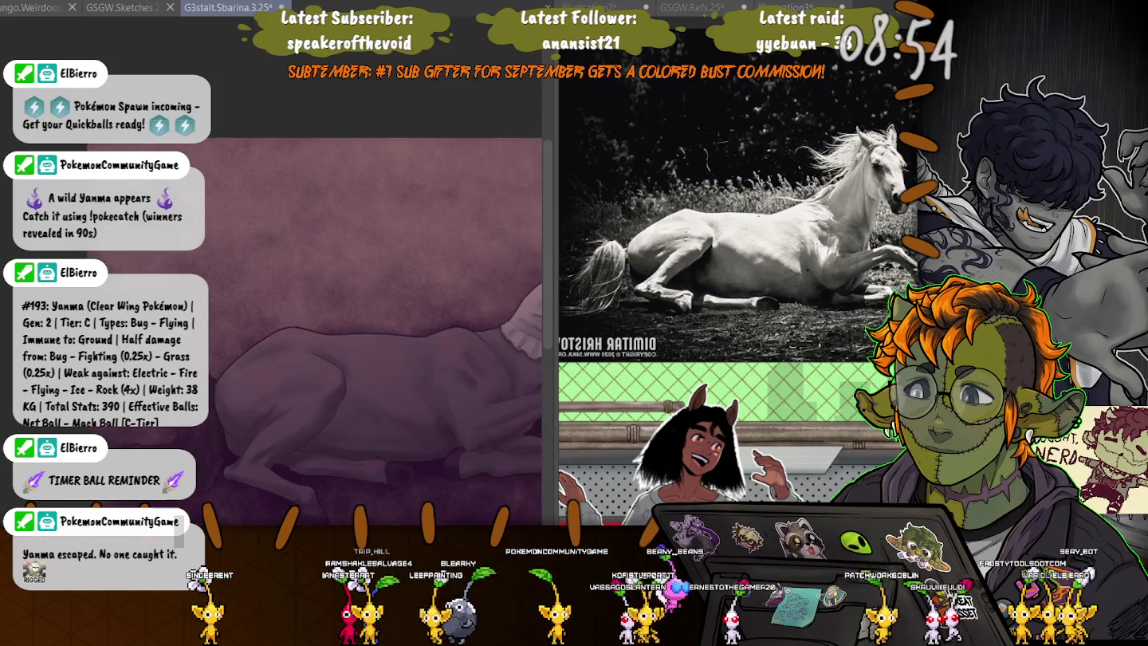
{"action": "left_click_drag", "start_coordinate": [397, 358], "coordinate": [352, 177]}
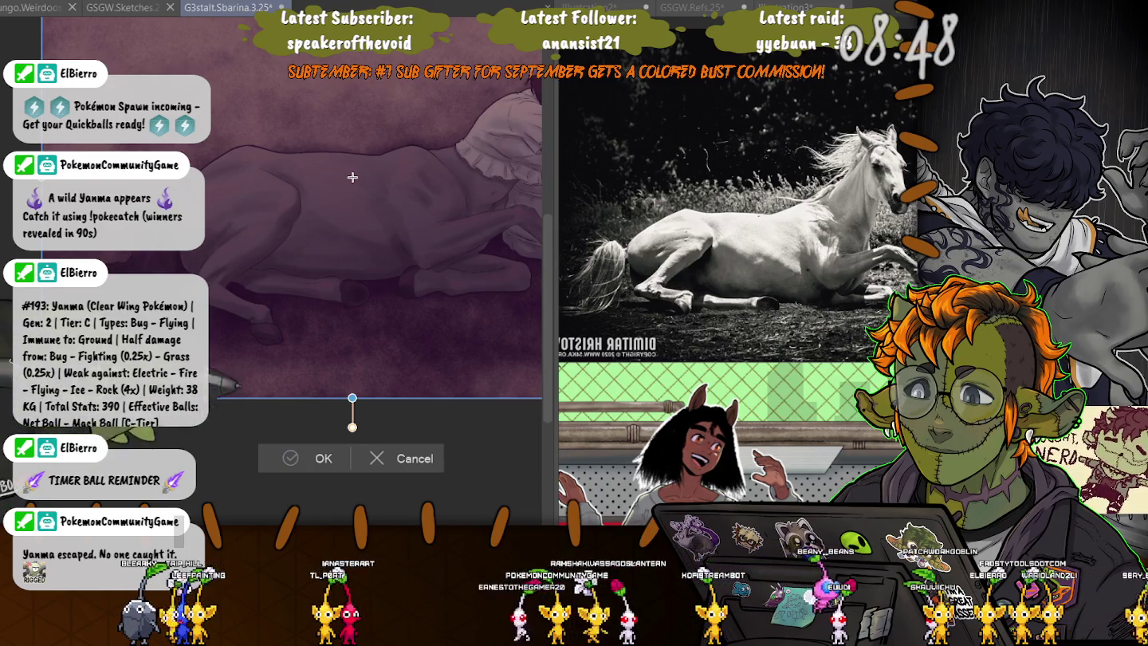
{"action": "key", "text": "Return"}
{"action": "scroll", "coordinate": [352, 176], "scroll_direction": "up", "scroll_amount": 2}
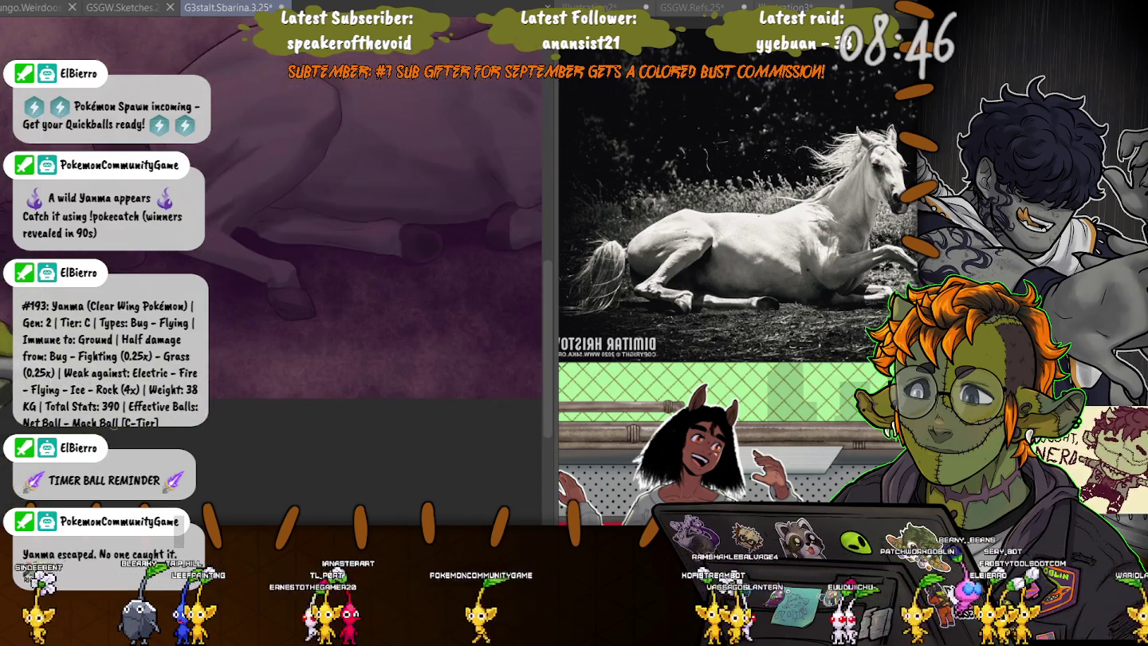
{"action": "scroll", "coordinate": [215, 121], "scroll_direction": "down", "scroll_amount": 3}
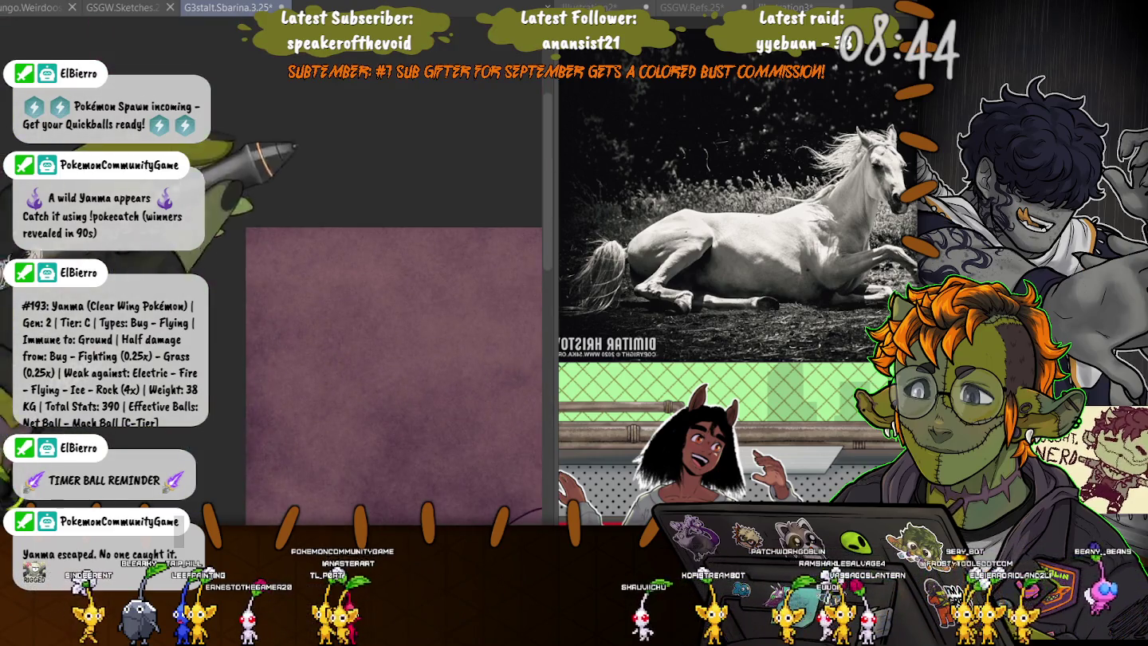
{"action": "scroll", "coordinate": [216, 121], "scroll_direction": "up", "scroll_amount": 3}
{"action": "scroll", "coordinate": [271, 271], "scroll_direction": "down", "scroll_amount": 2}
{"action": "scroll", "coordinate": [271, 271], "scroll_direction": "up", "scroll_amount": 2}
{"action": "scroll", "coordinate": [306, 256], "scroll_direction": "down", "scroll_amount": 1}
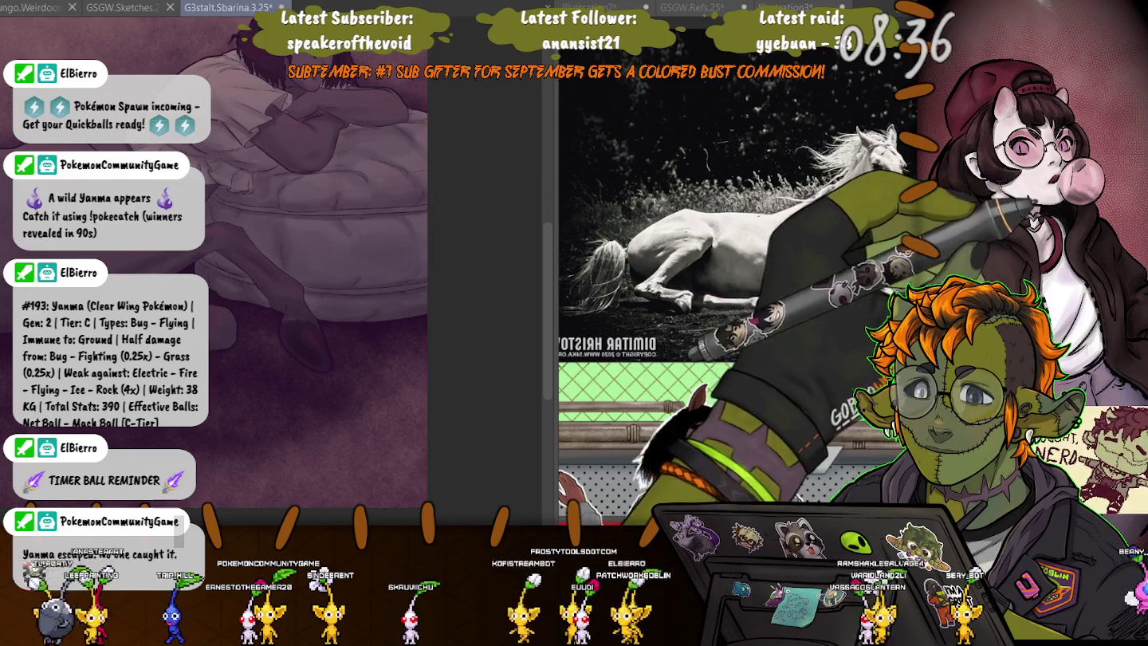
Write a small faint signature at lower right, undoing and redrawing the misplaced first stroke.
{"action": "scroll", "coordinate": [340, 335], "scroll_direction": "up", "scroll_amount": 3}
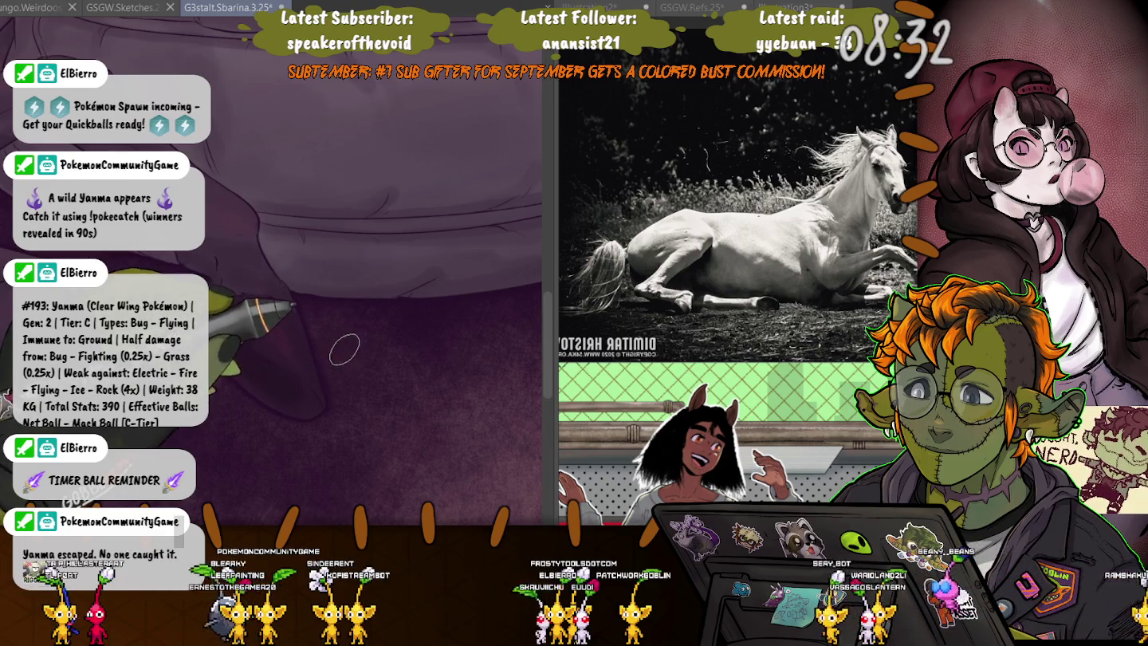
{"action": "left_click_drag", "start_coordinate": [345, 368], "coordinate": [343, 341]}
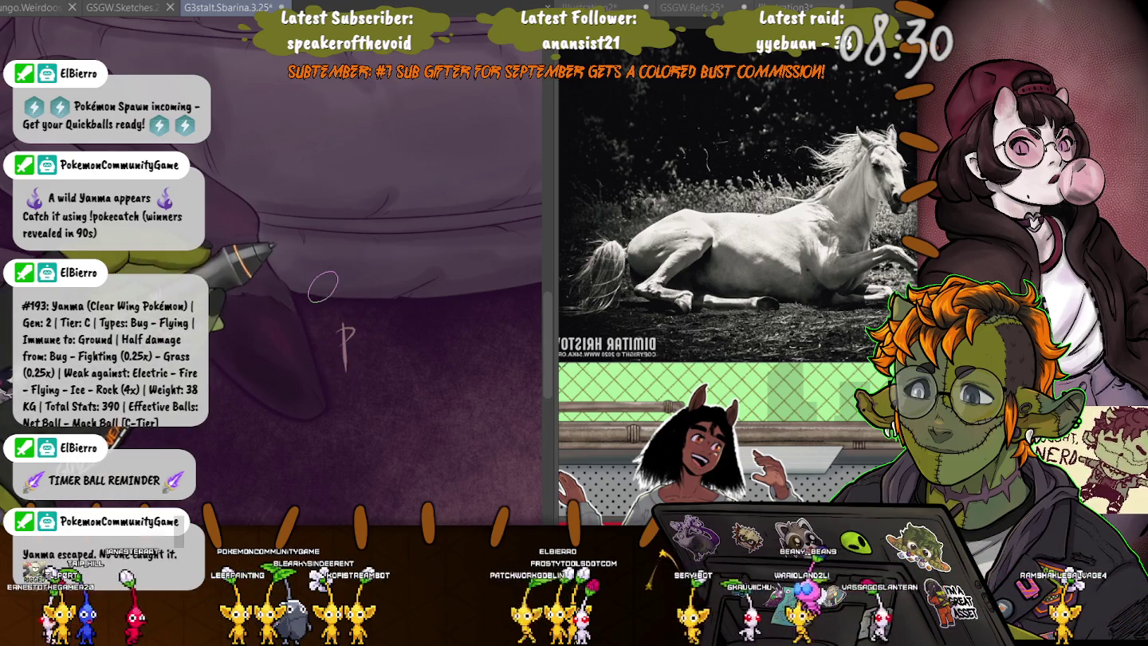
{"action": "key", "text": "ctrl+z"}
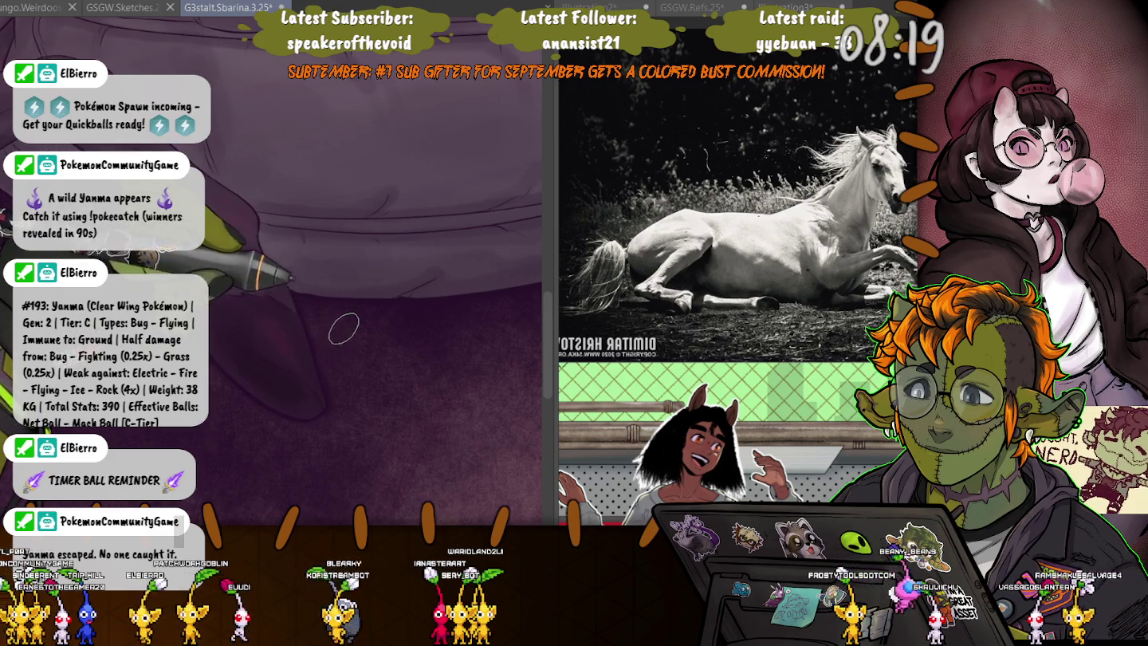
{"action": "left_click_drag", "start_coordinate": [340, 326], "coordinate": [348, 336]}
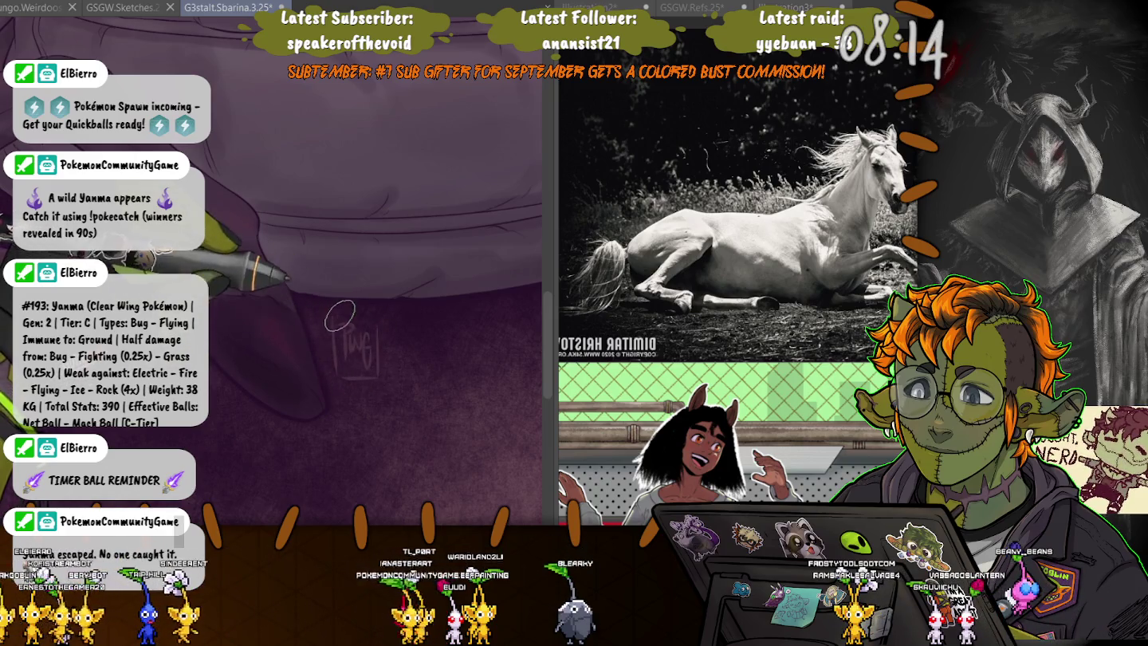
{"action": "scroll", "coordinate": [351, 279], "scroll_direction": "down", "scroll_amount": 5}
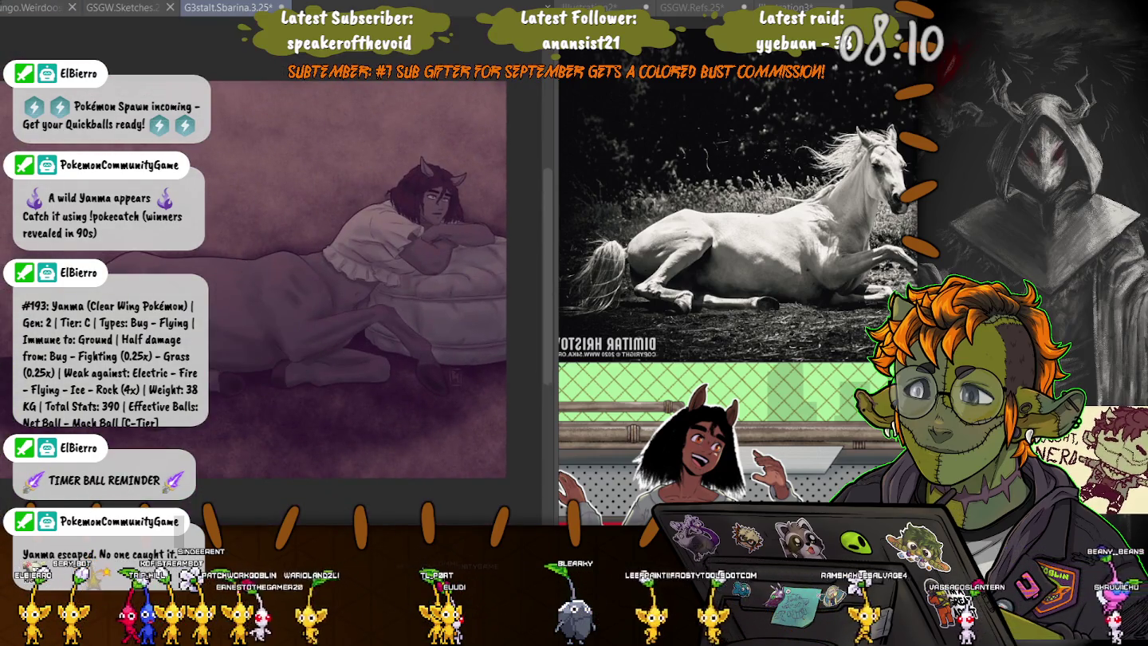
Save G3stalt.Sbarina.3.25 and close it, leaving GSGW.Sketches.25 on screen.
{"action": "key", "text": "ctrl+s"}
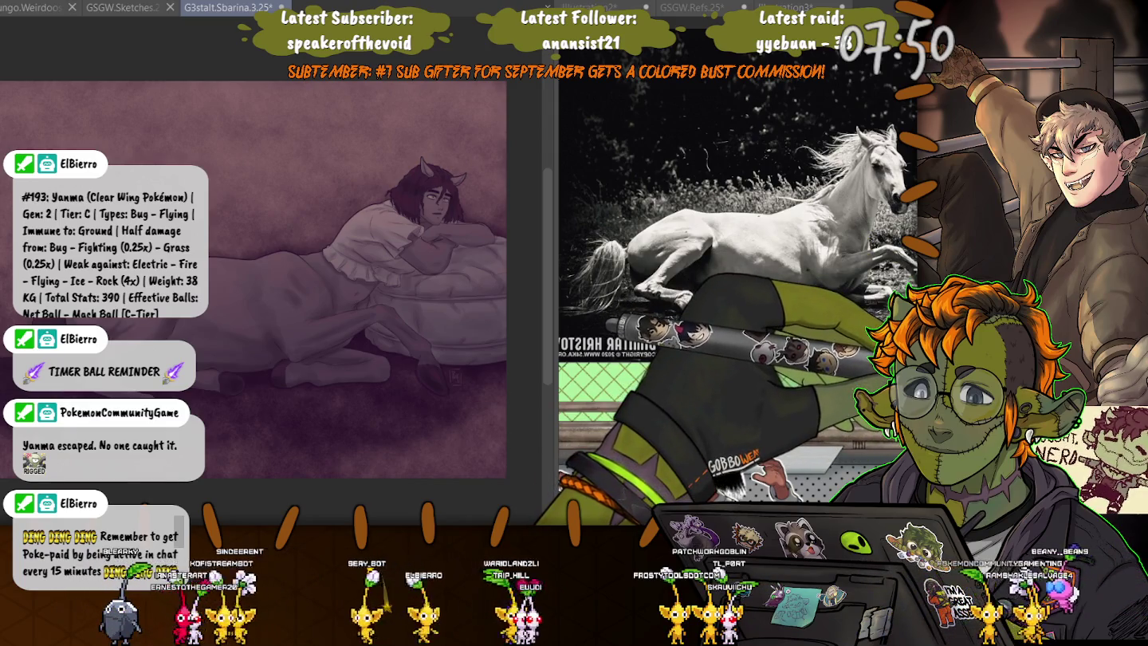
{"action": "key", "text": "ctrl+s"}
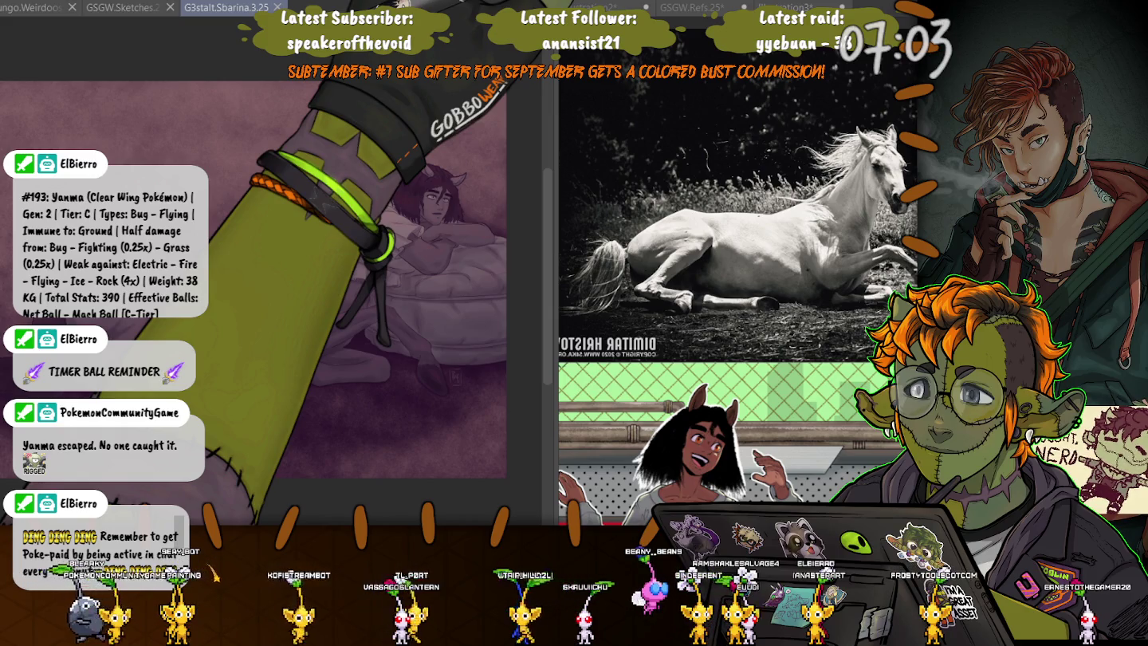
{"action": "key", "text": "ctrl+w"}
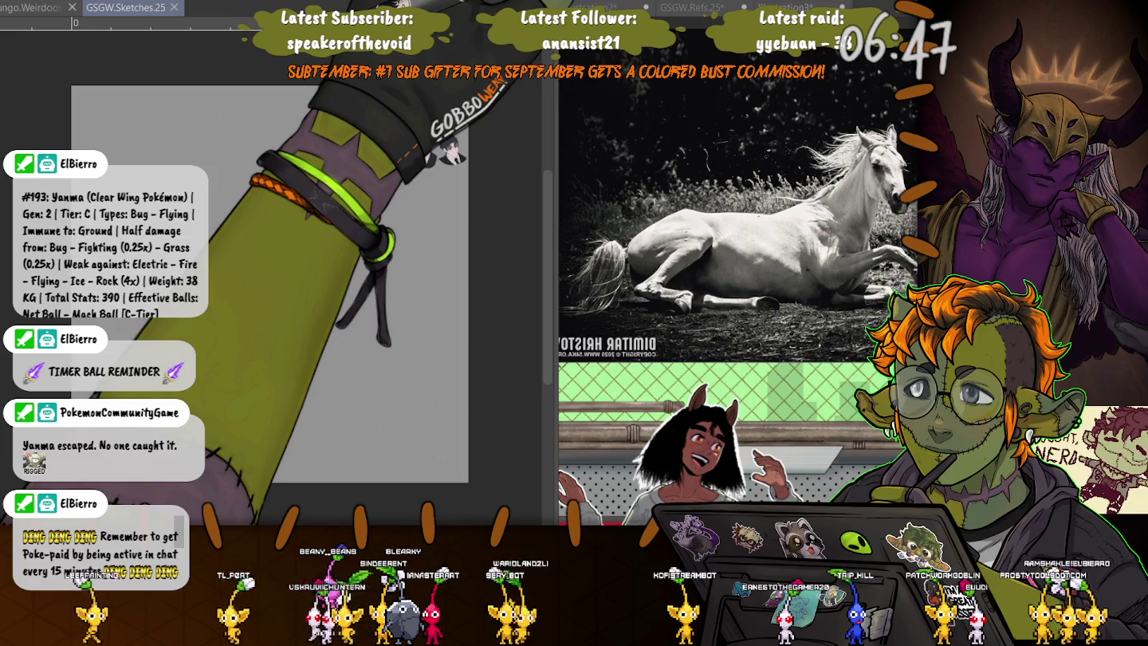
Undo the last action and switch back to the G3stalt.Sbarina.3.25 painting.
{"action": "key", "text": "ctrl+z"}
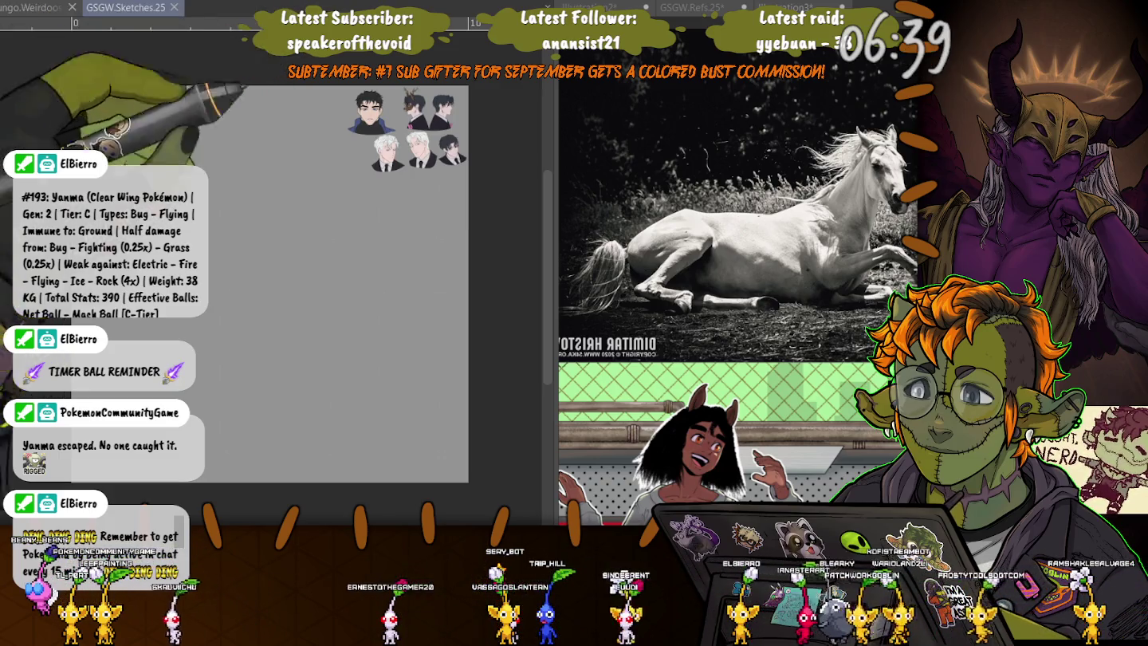
{"action": "key", "text": "ctrl+Tab"}
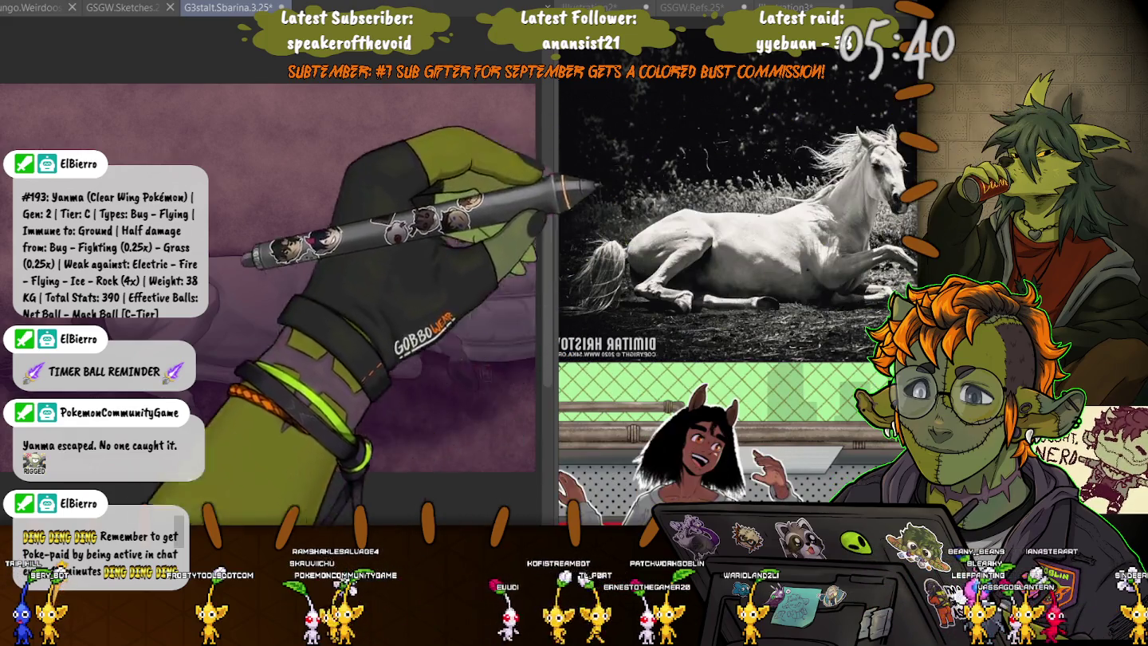
Zoom out and toggle undo/redo to compare the darker purple adjustment against the earlier version.
{"action": "key", "text": "ctrl+minus"}
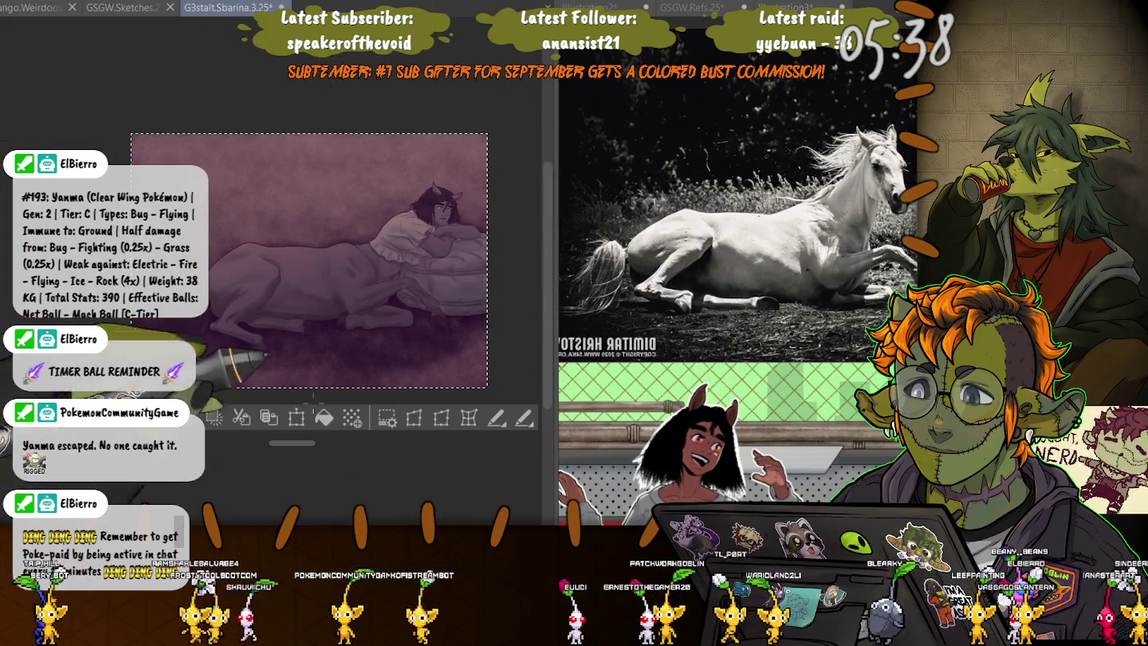
{"action": "key", "text": "ctrl+a"}
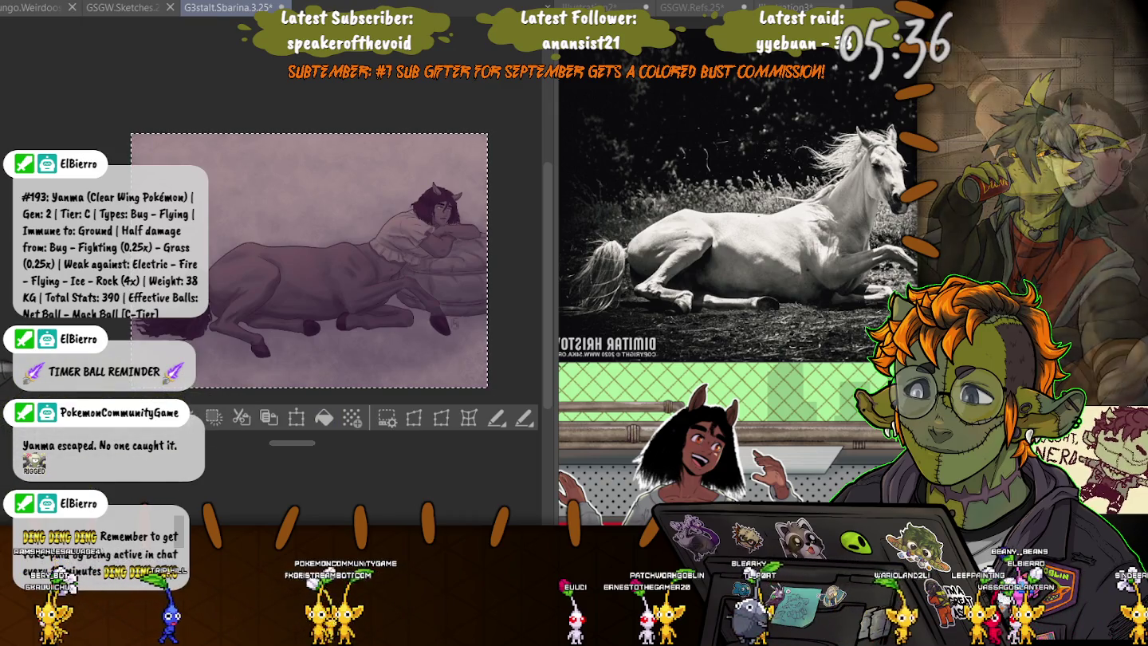
{"action": "key", "text": "ctrl+d"}
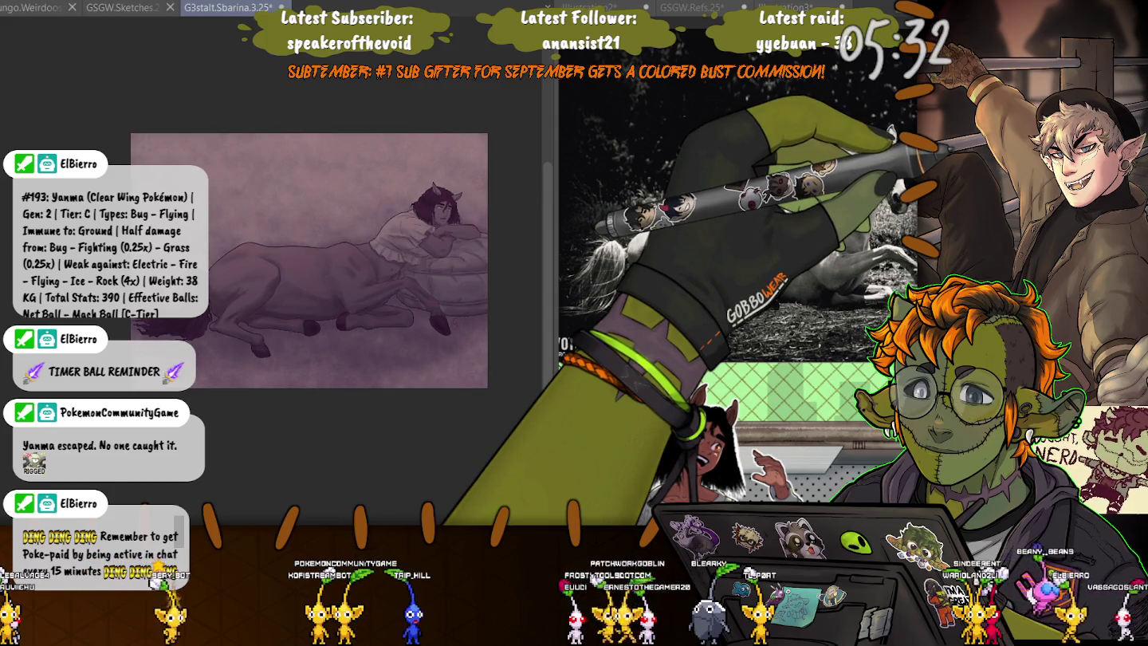
{"action": "key", "text": "ctrl+z"}
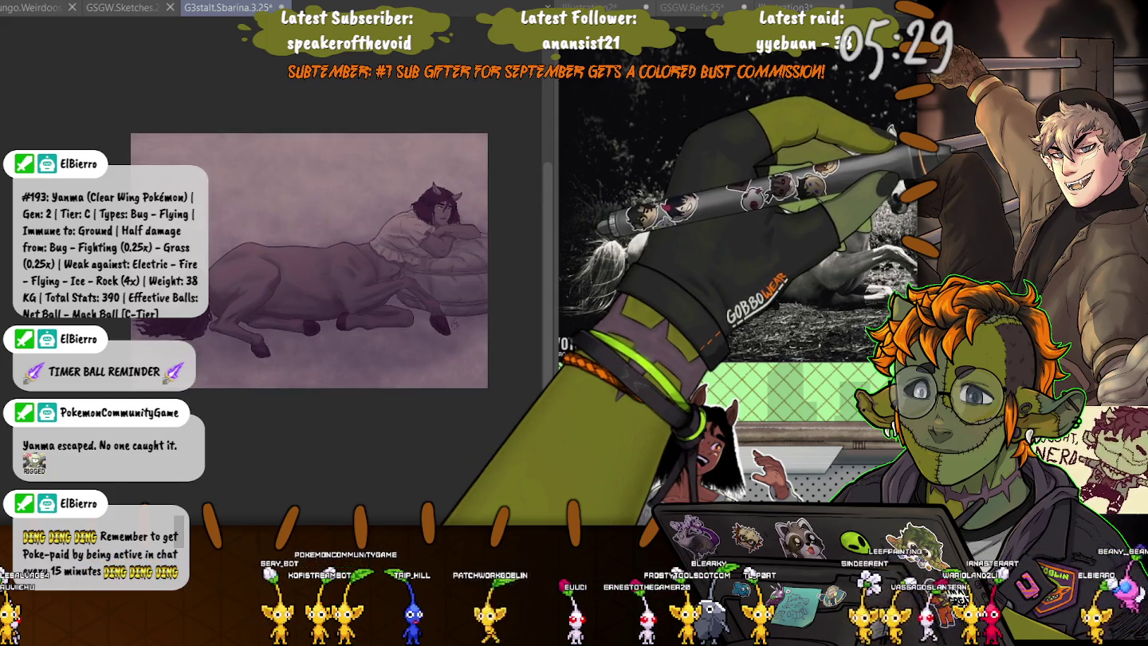
{"action": "key", "text": "ctrl+y"}
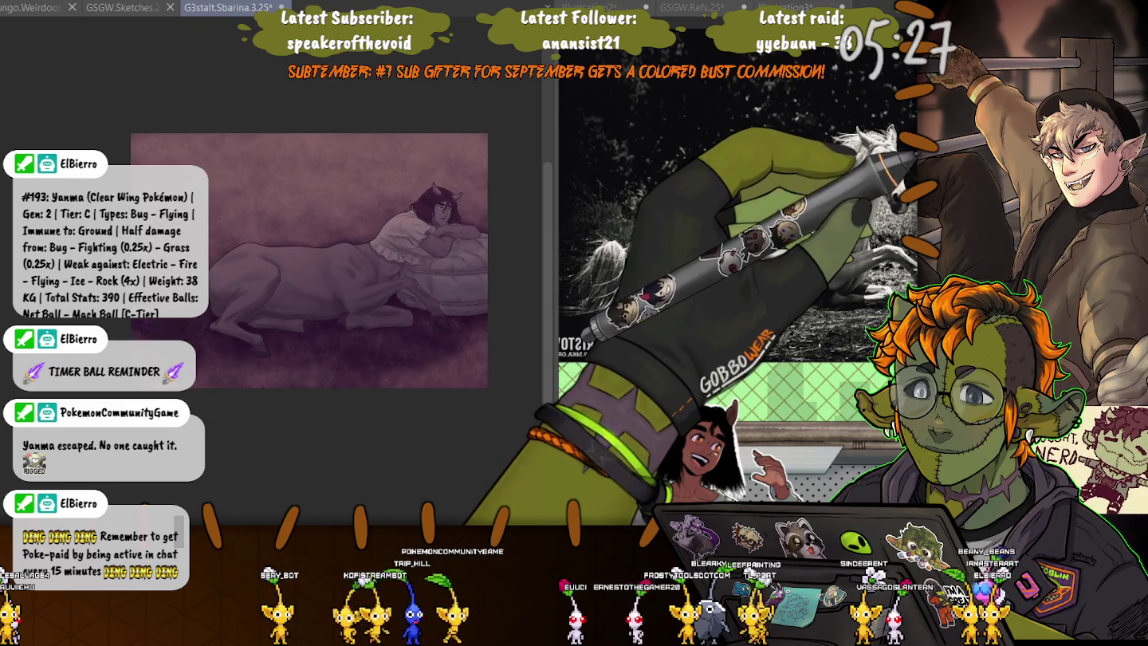
{"action": "key", "text": "ctrl+z"}
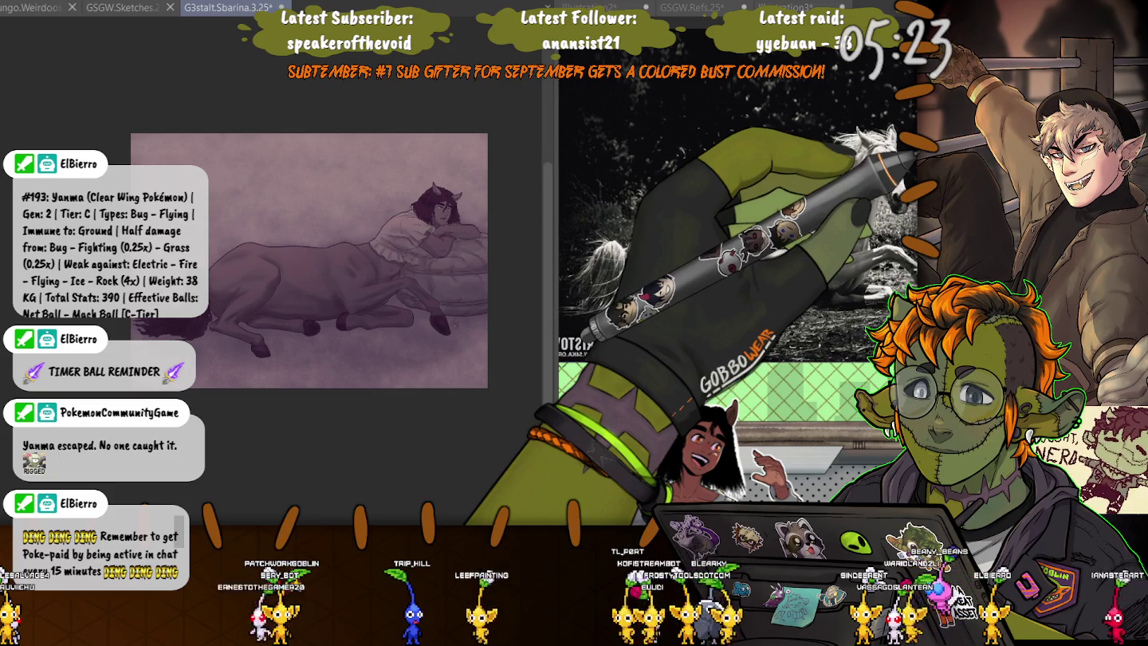
{"action": "key", "text": "ctrl+y"}
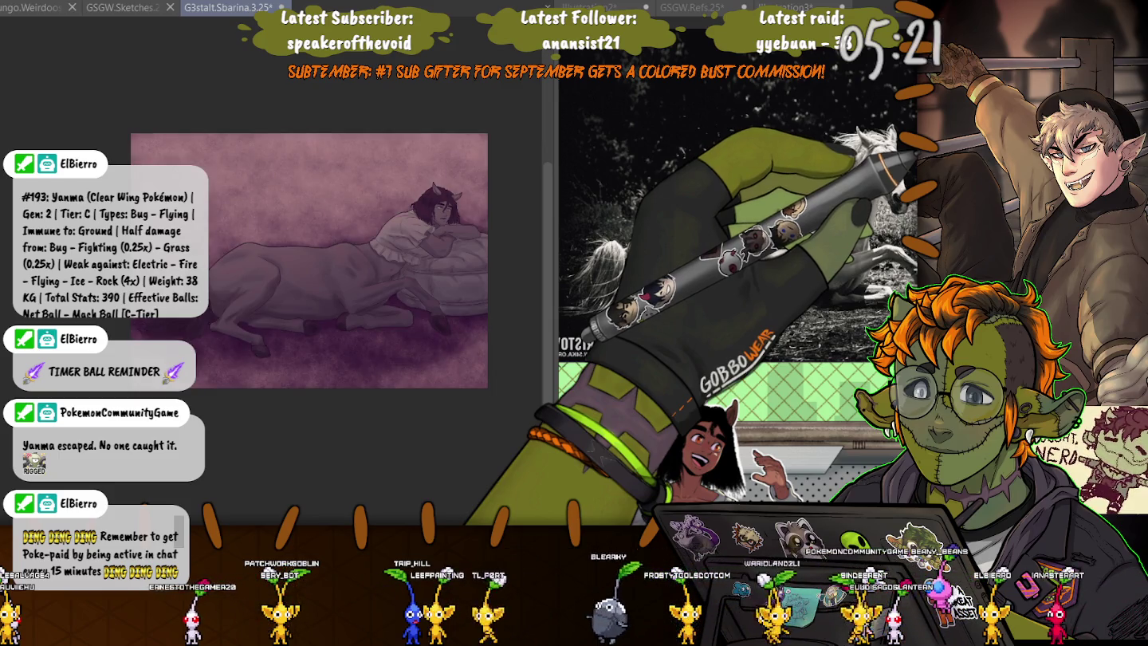
{"action": "key", "text": "ctrl+z"}
{"action": "key", "text": "ctrl+z"}
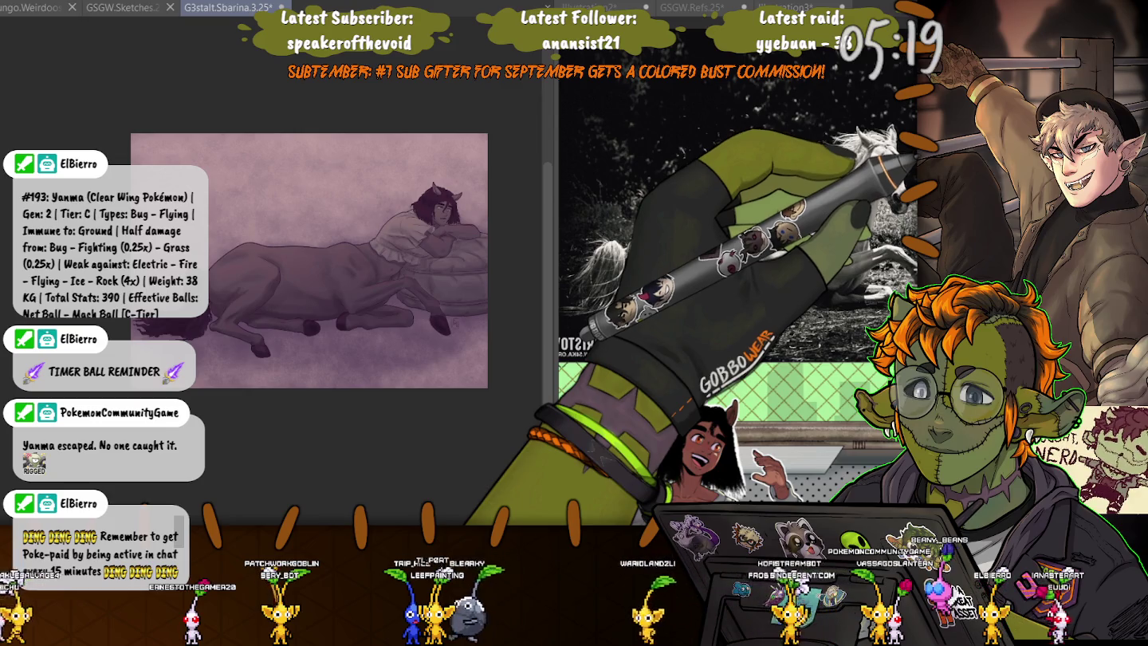
{"action": "key", "text": "ctrl+y"}
{"action": "key", "text": "ctrl+y"}
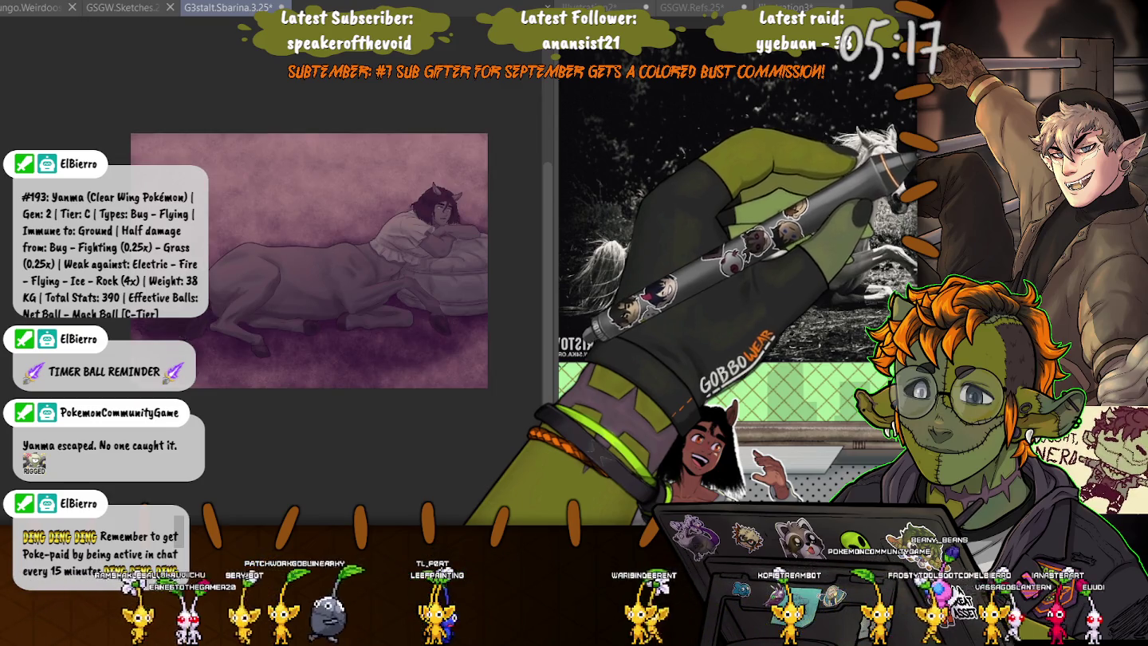
Step back through the last colour changes to restore the lighter, less saturated purple.
{"action": "key", "text": "ctrl+z"}
{"action": "key", "text": "ctrl+z"}
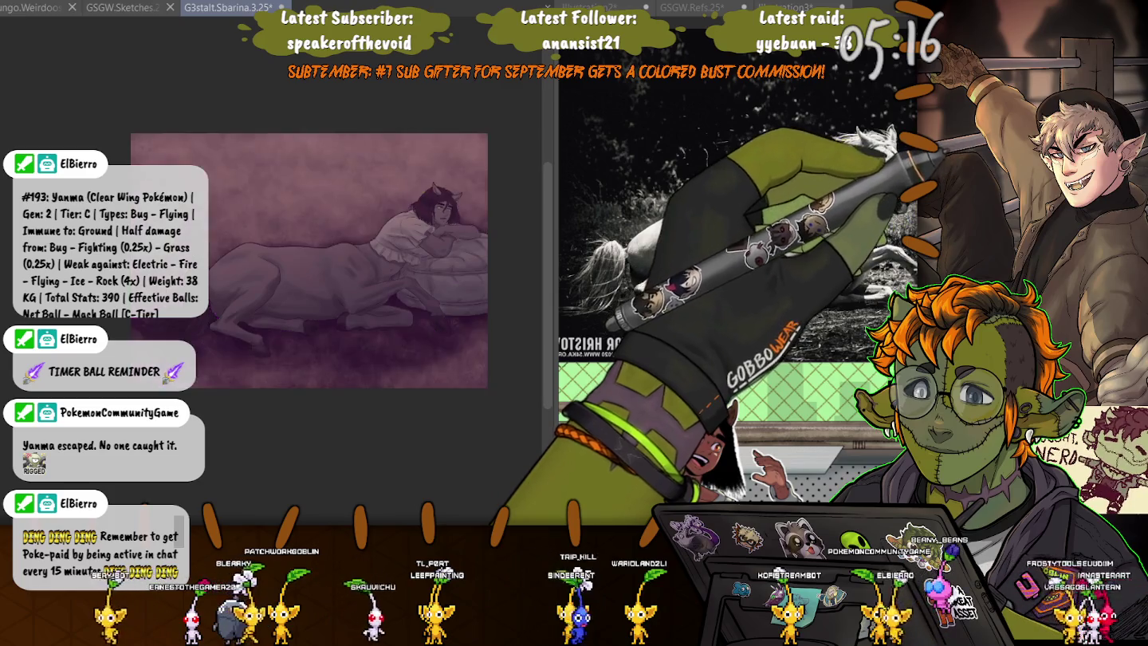
{"action": "key", "text": "ctrl+z"}
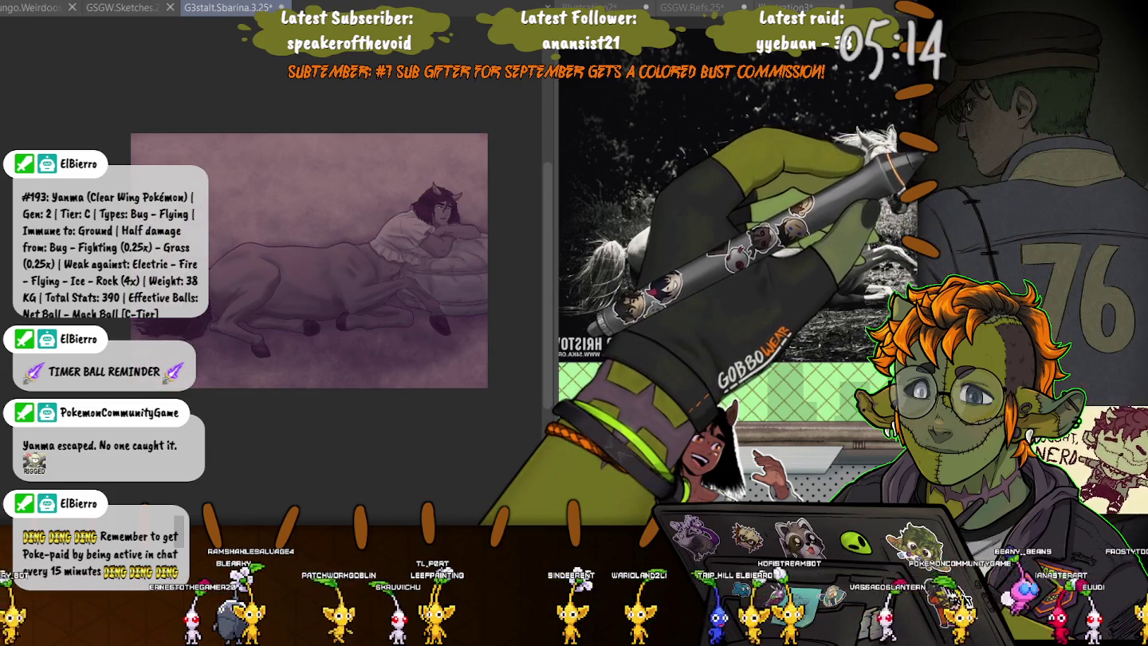
{"action": "key", "text": "ctrl+z"}
{"action": "key", "text": "ctrl+z"}
{"action": "key", "text": "ctrl+z"}
{"action": "key", "text": "ctrl+z"}
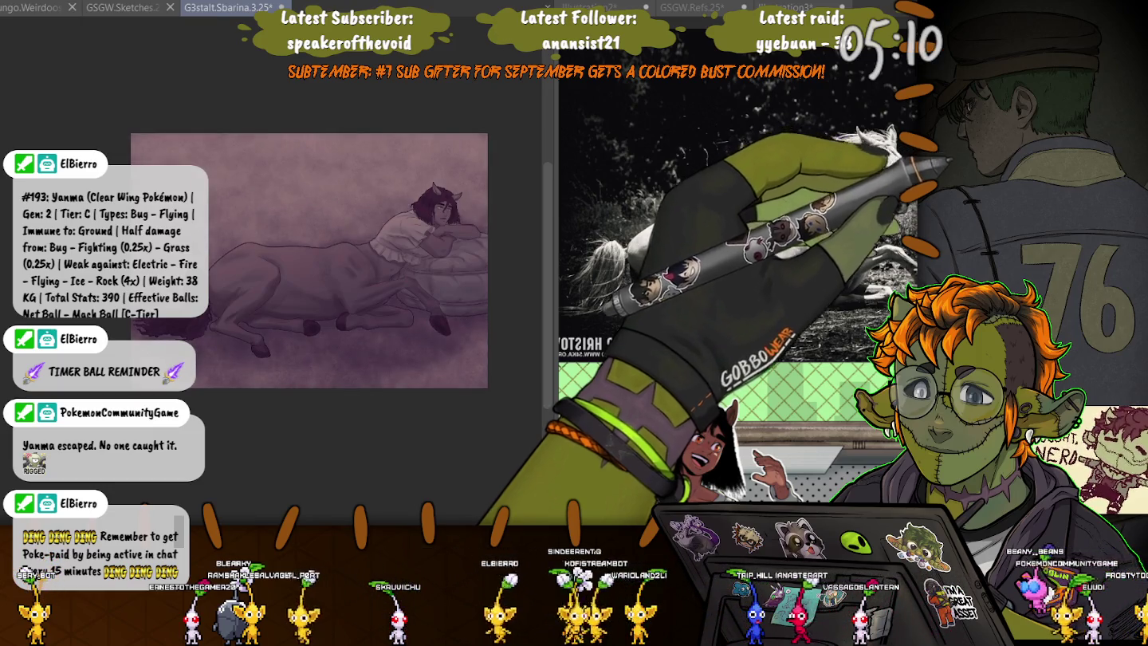
{"action": "key", "text": "ctrl+z"}
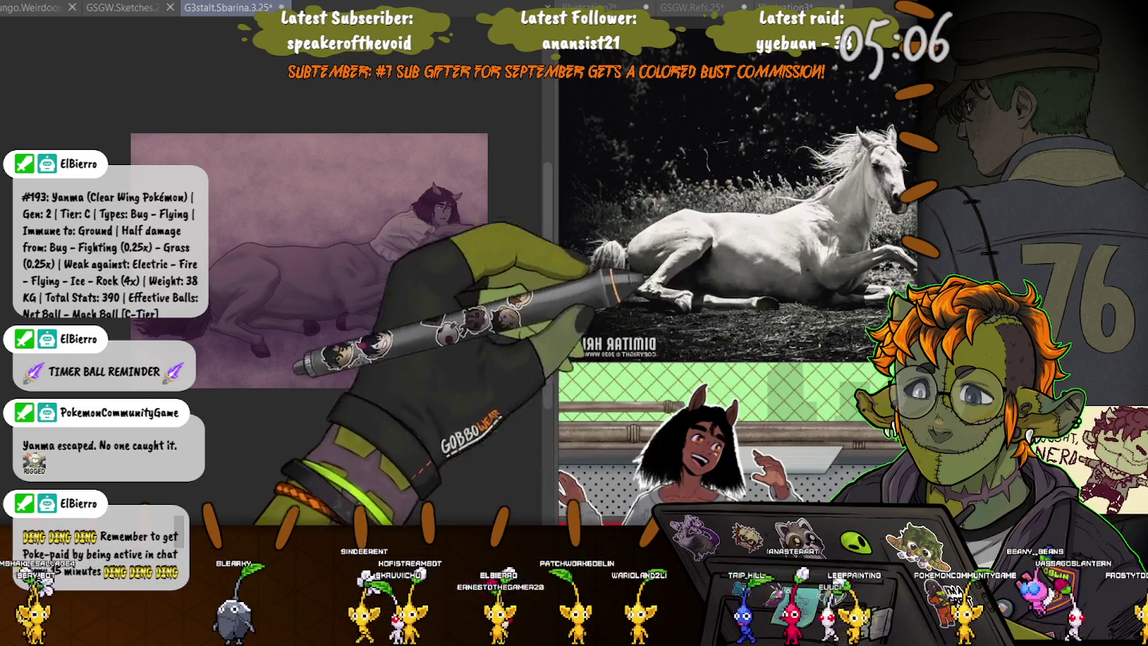
Bring the hooves into view, lasso the PWG signature beside the hoof, then deselect.
{"action": "left_click_drag", "start_coordinate": [319, 262], "coordinate": [226, 253]}
{"action": "scroll", "coordinate": [200, 279], "scroll_direction": "up", "scroll_amount": 2}
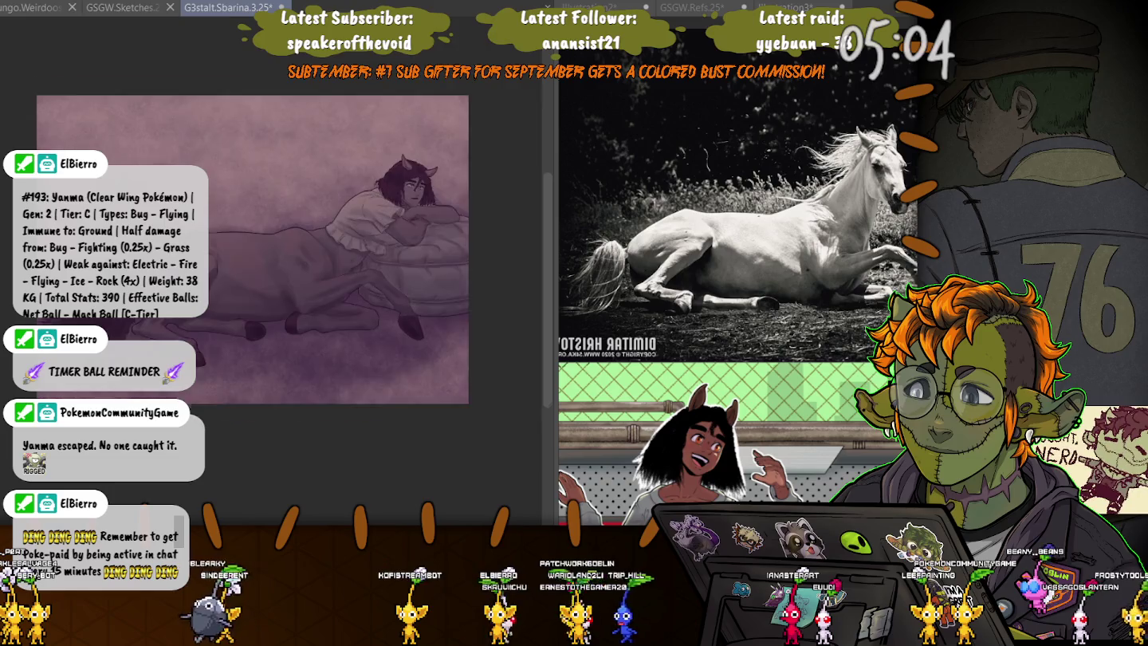
{"action": "scroll", "coordinate": [199, 279], "scroll_direction": "up", "scroll_amount": 2}
{"action": "scroll", "coordinate": [319, 239], "scroll_direction": "down", "scroll_amount": 1}
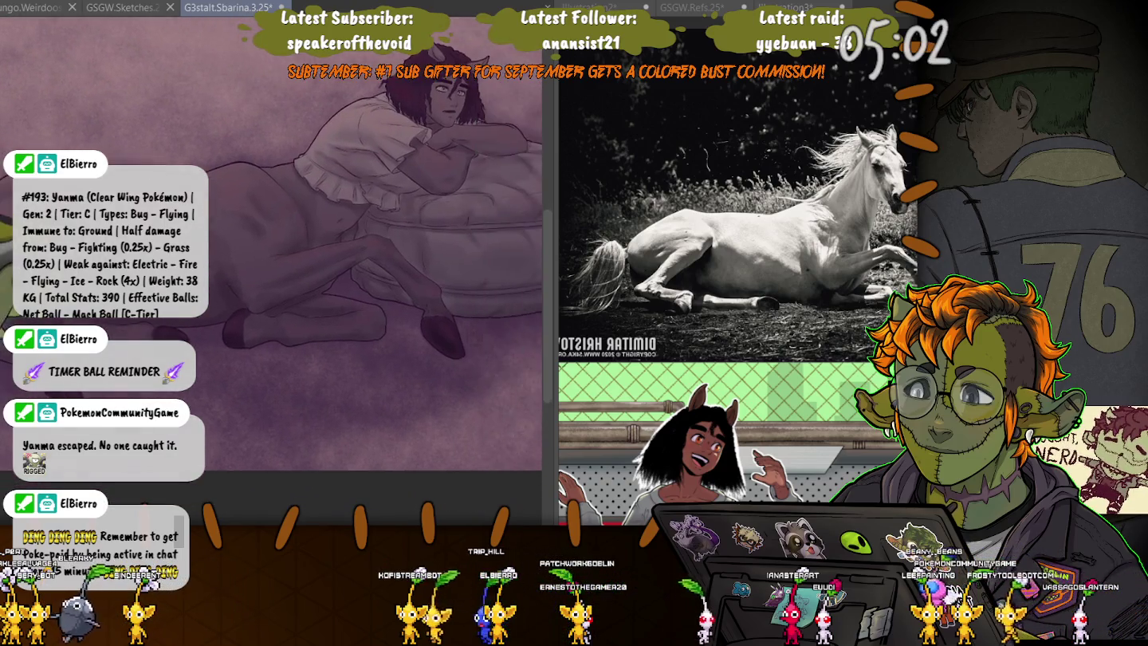
{"action": "left_click_drag", "start_coordinate": [178, 262], "coordinate": [182, 328]}
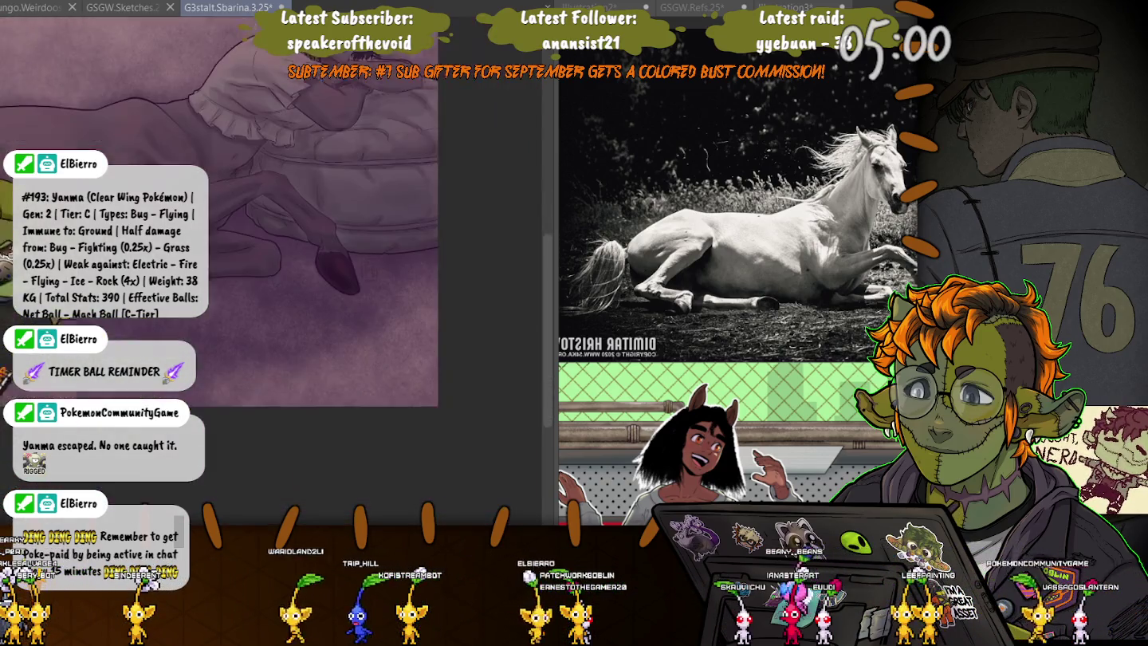
{"action": "scroll", "coordinate": [240, 270], "scroll_direction": "down", "scroll_amount": 3}
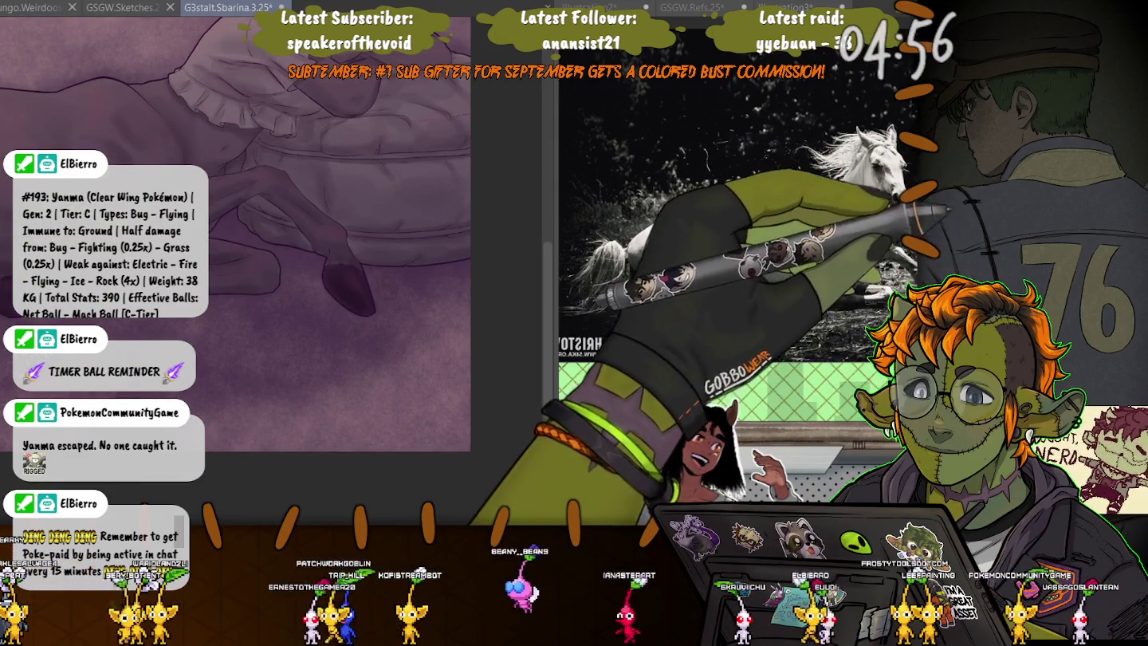
{"action": "scroll", "coordinate": [363, 279], "scroll_direction": "up", "scroll_amount": 1}
{"action": "scroll", "coordinate": [363, 279], "scroll_direction": "up", "scroll_amount": 1}
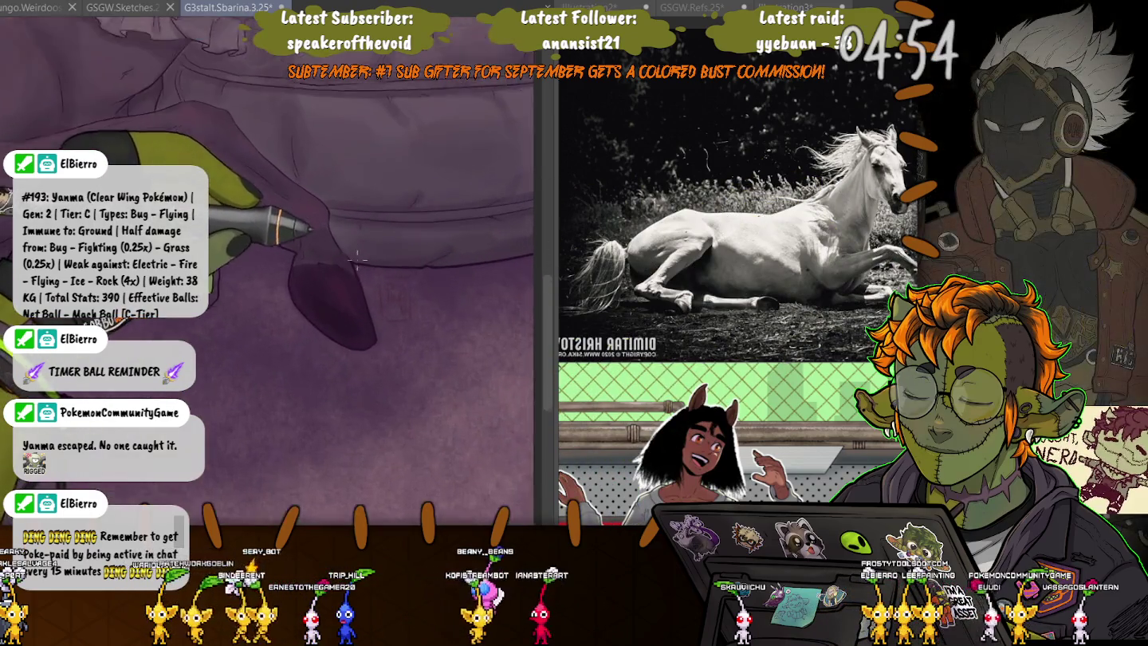
{"action": "mouse_move", "coordinate": [381, 270]}
{"action": "left_mouse_down"}
{"action": "mouse_move", "coordinate": [448, 348]}
{"action": "mouse_move", "coordinate": [382, 273]}
{"action": "left_mouse_up"}
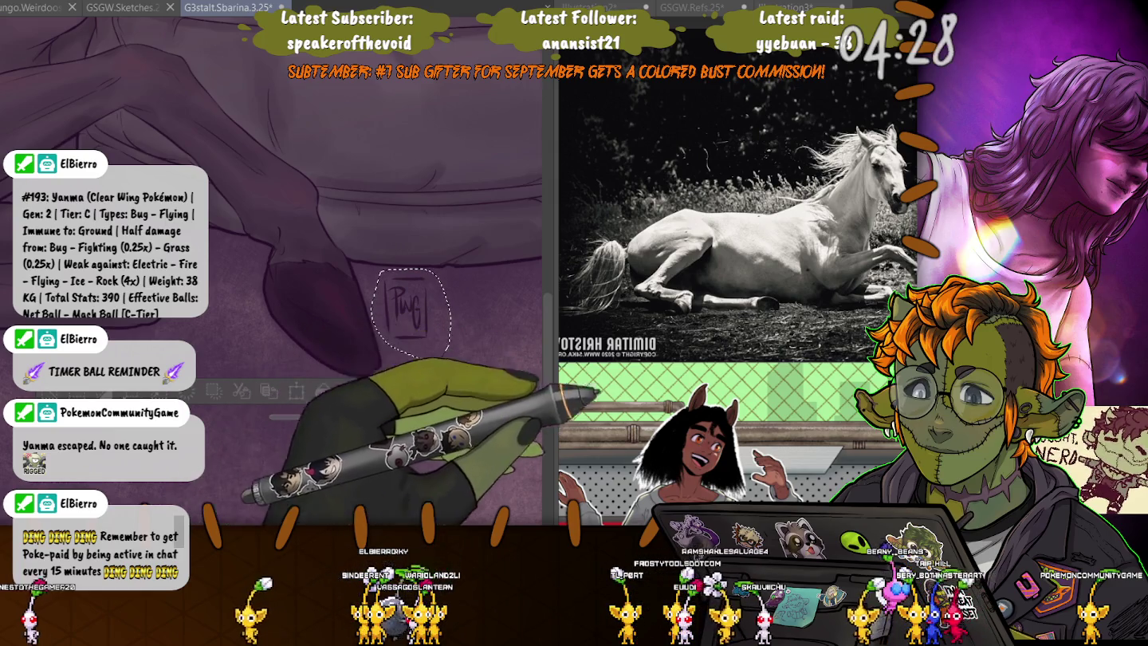
{"action": "key", "text": "ctrl+d"}
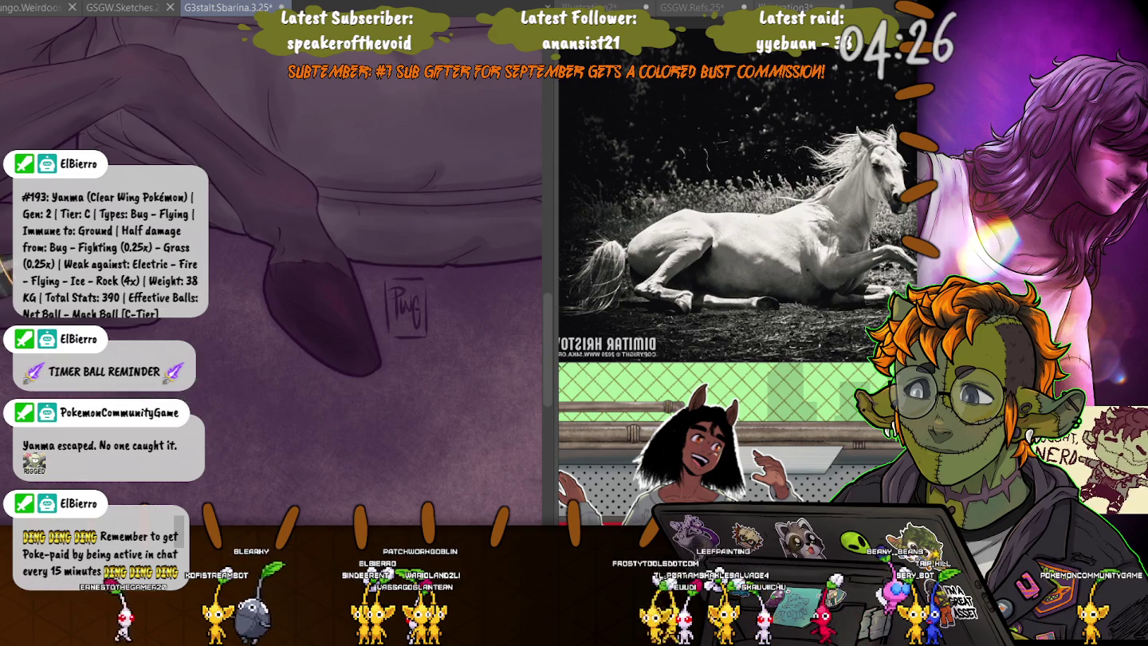
Fit the whole centaur painting to the window and save it.
{"action": "scroll", "coordinate": [272, 271], "scroll_direction": "down", "scroll_amount": 2}
{"action": "scroll", "coordinate": [272, 272], "scroll_direction": "down", "scroll_amount": 2}
{"action": "scroll", "coordinate": [271, 271], "scroll_direction": "down", "scroll_amount": 2}
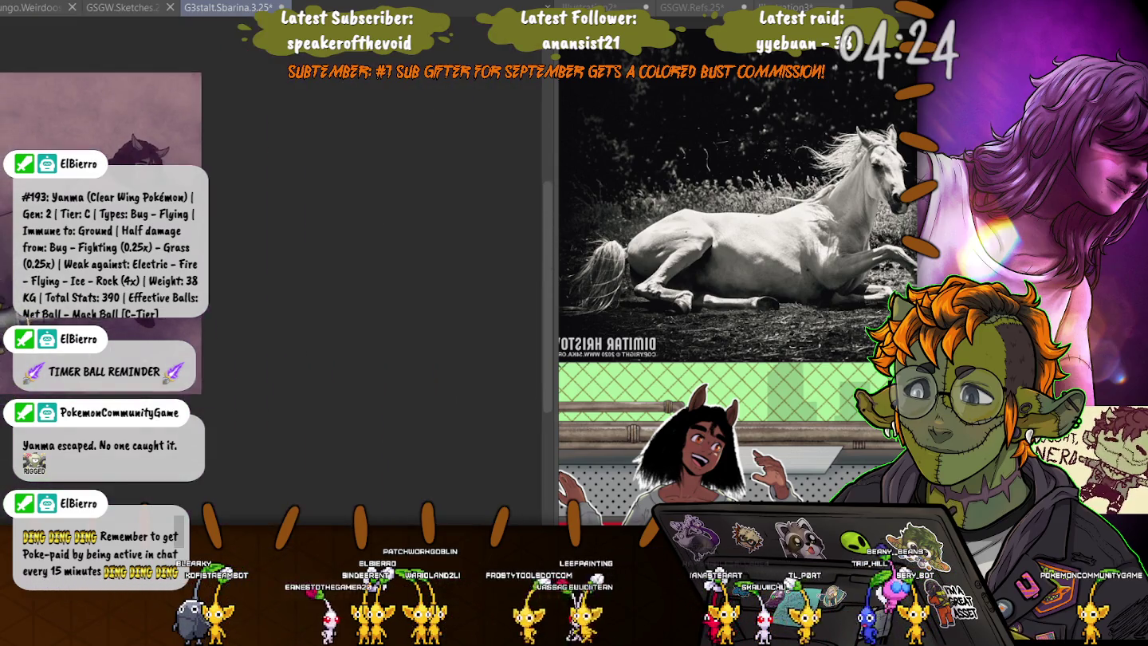
{"action": "scroll", "coordinate": [272, 272], "scroll_direction": "down", "scroll_amount": 2}
{"action": "key", "text": "ctrl+0"}
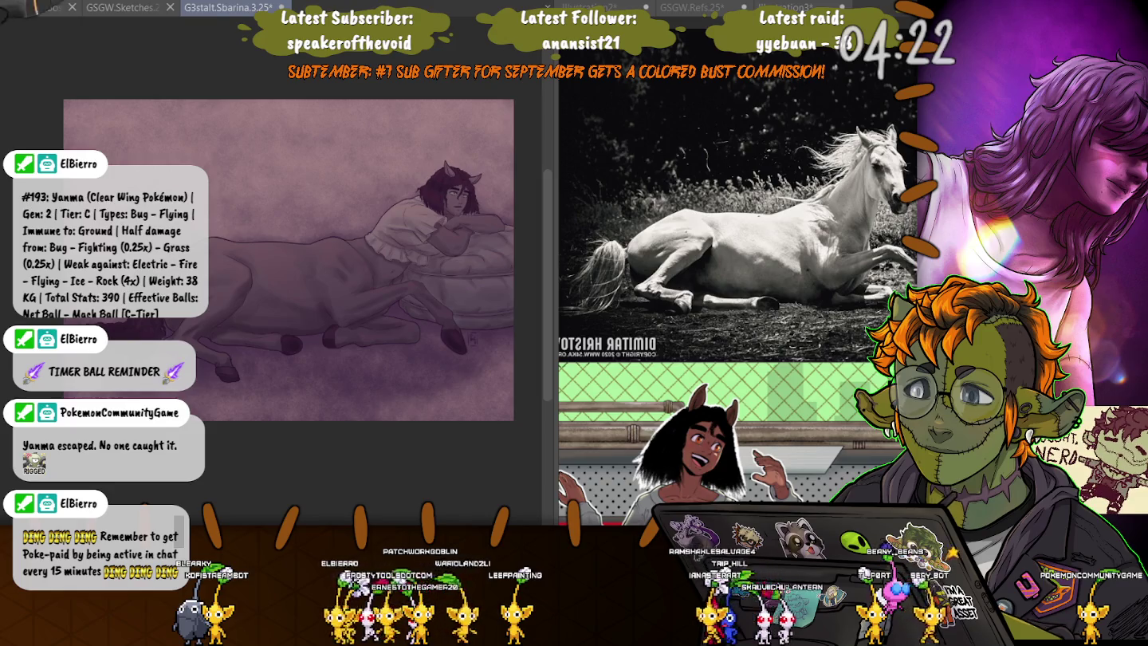
{"action": "key", "text": "ctrl+s"}
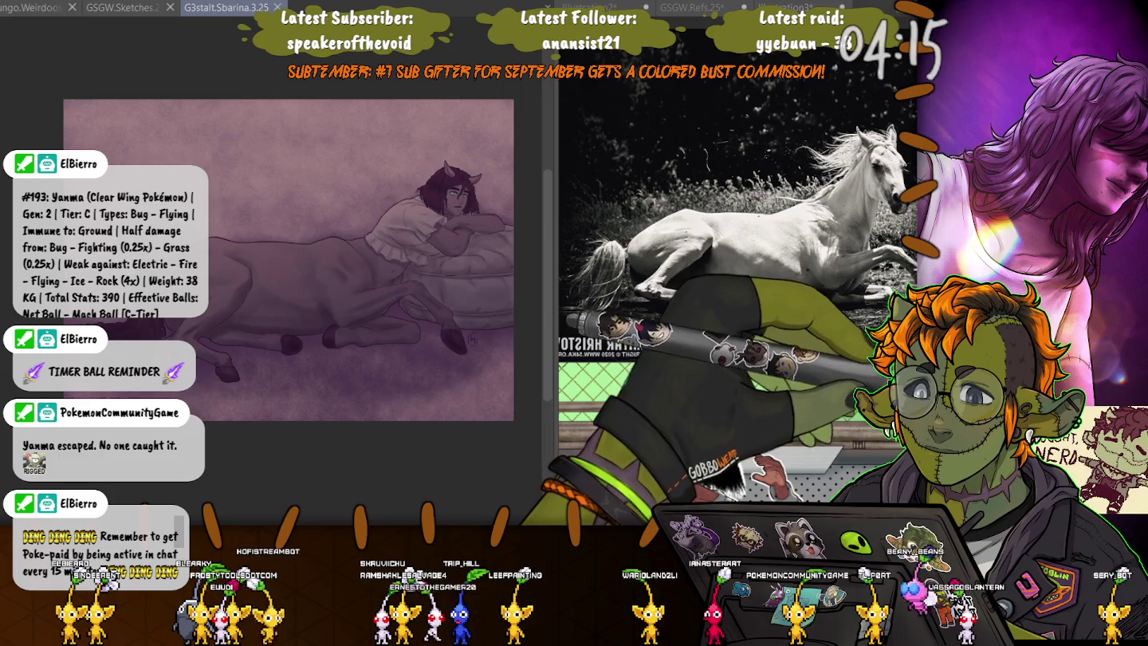
{"action": "key", "text": "ctrl+shift+a"}
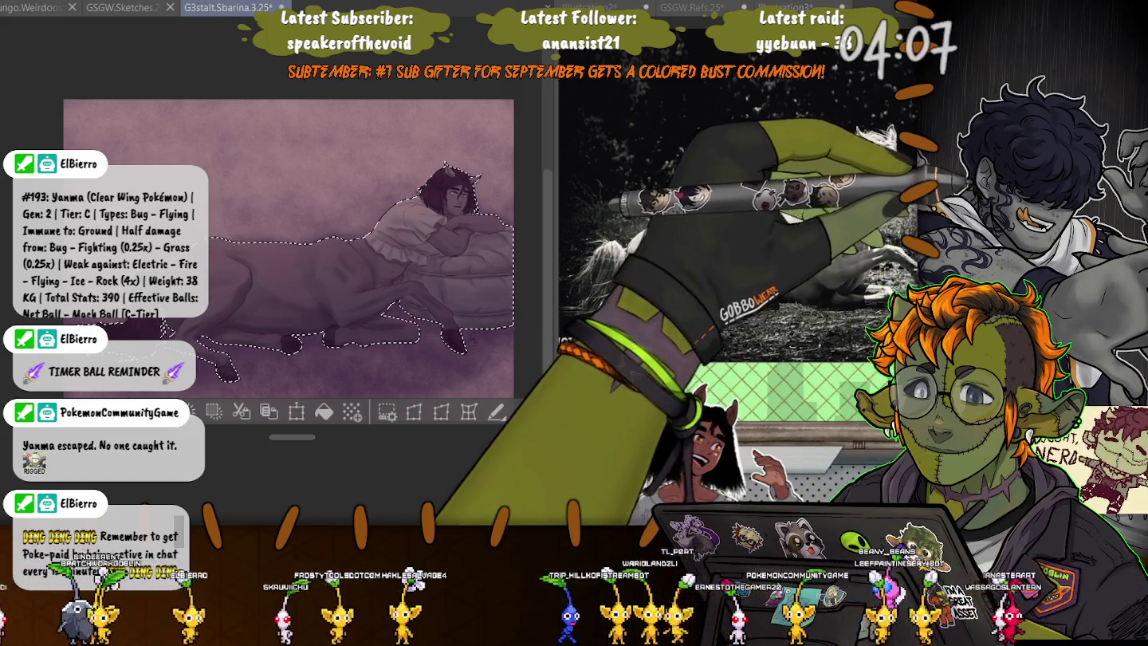
{"action": "key", "text": "ctrl+d"}
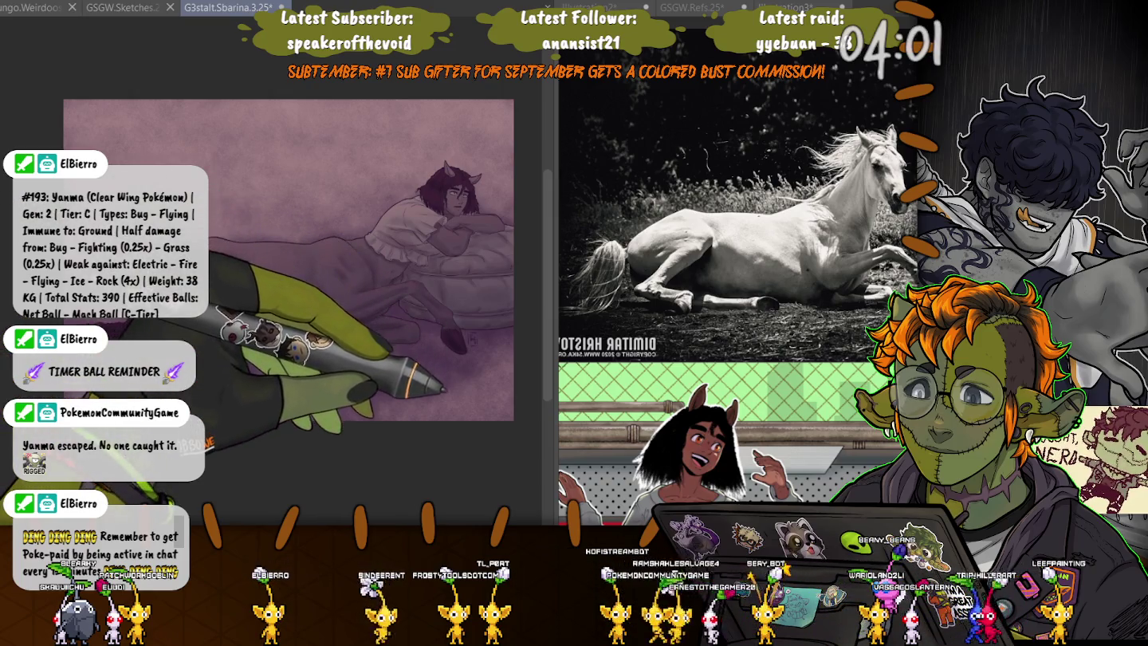
{"action": "key", "text": "ctrl+shift+d"}
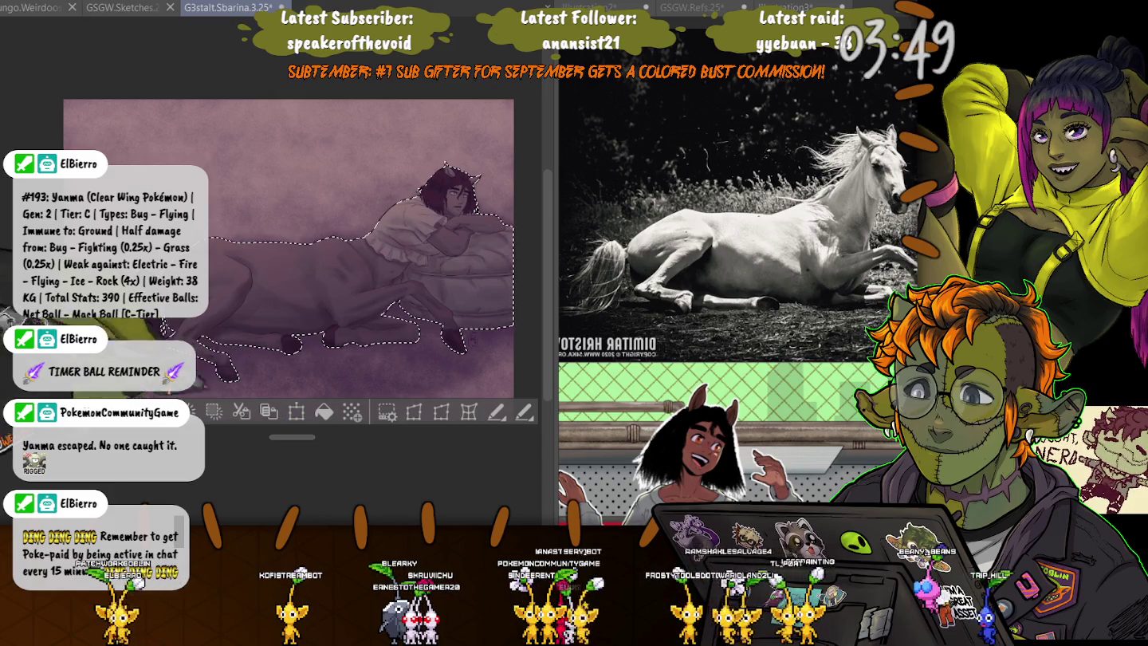
{"action": "left_click", "coordinate": [324, 411]}
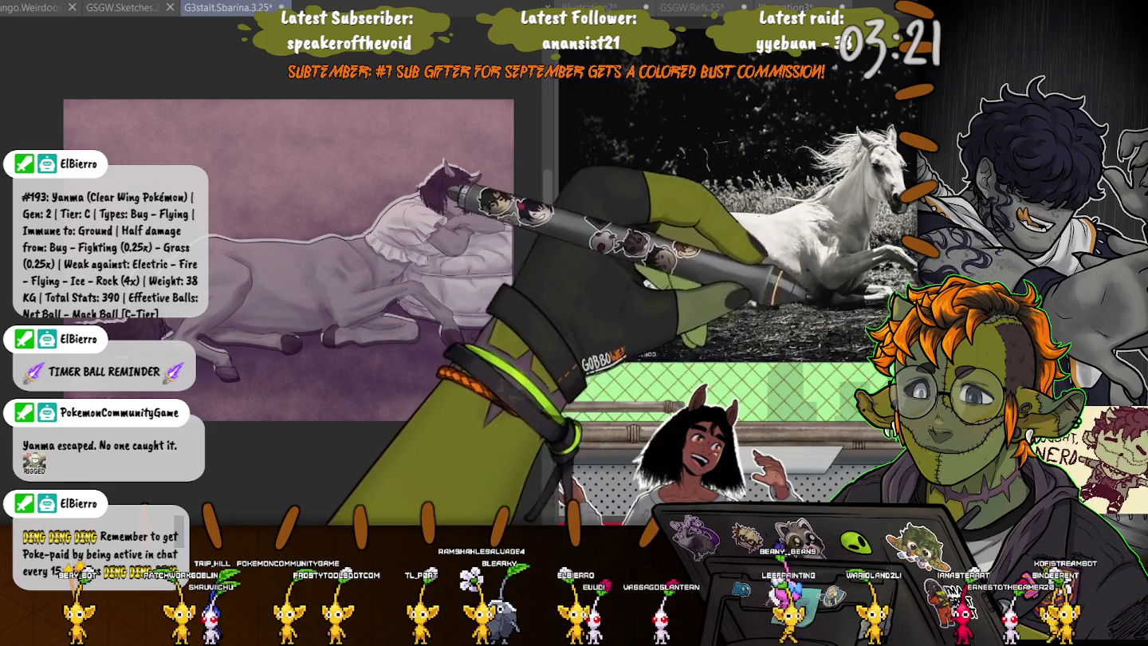
{"action": "left_click", "coordinate": [412, 248]}
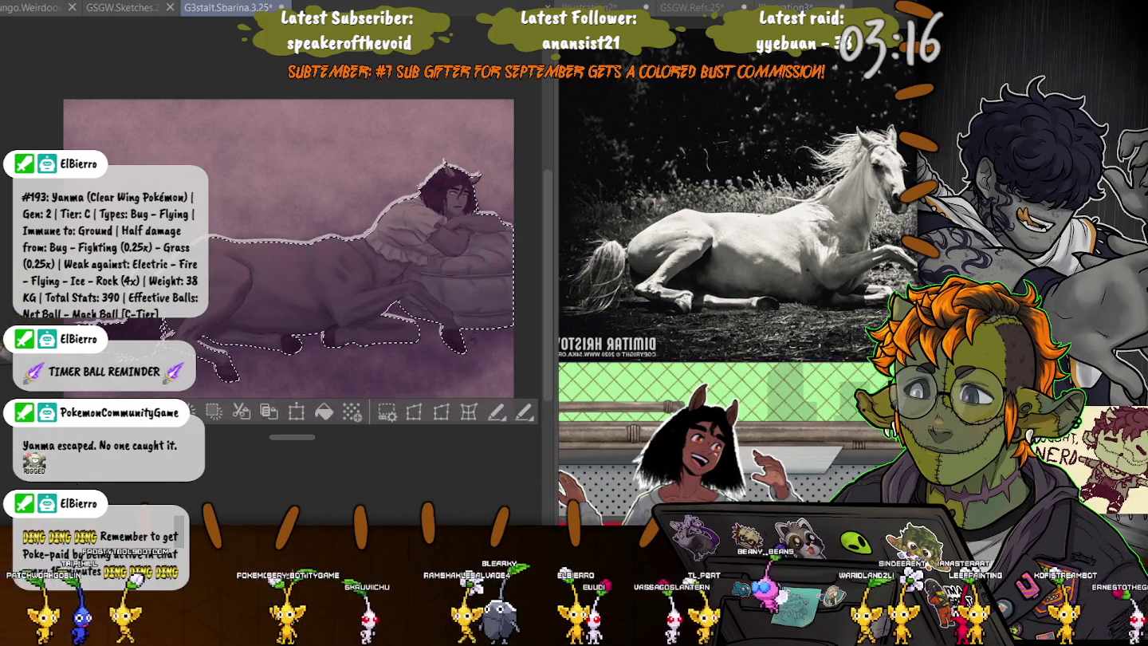
{"action": "key", "text": "ctrl+d"}
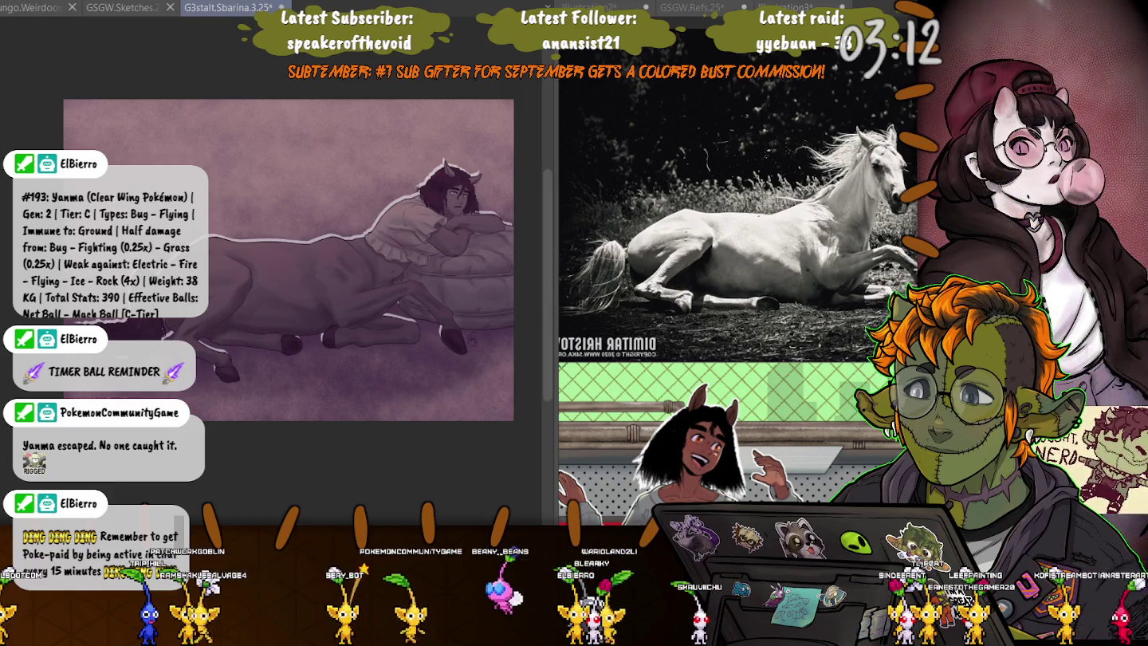
{"action": "key", "text": "ctrl+shift+d"}
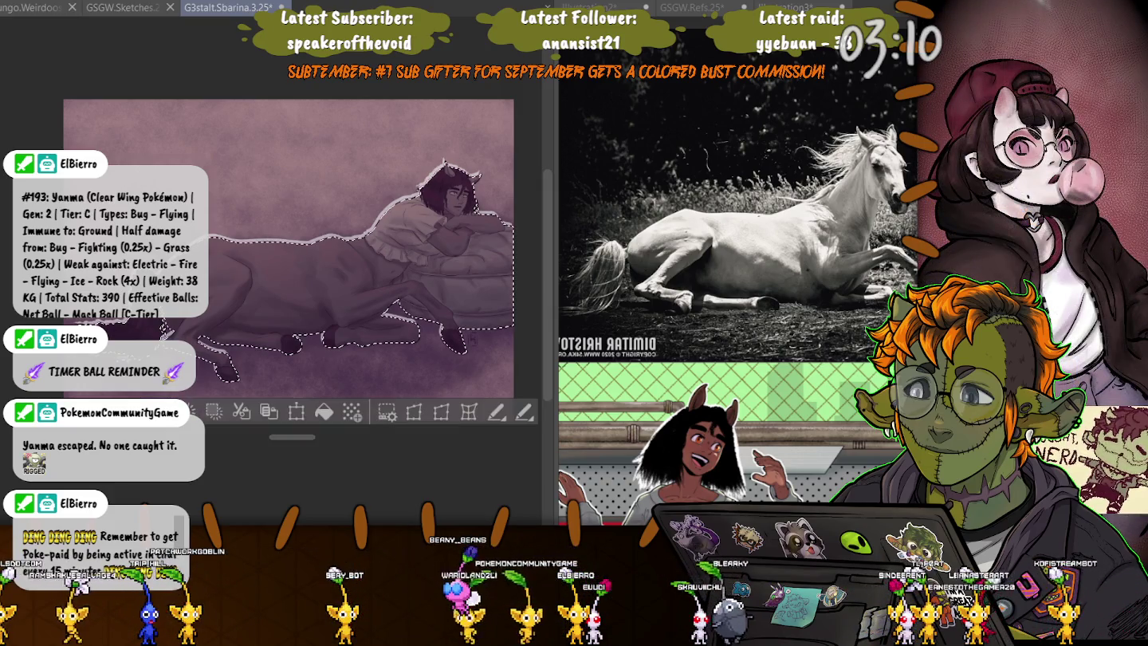
{"action": "key", "text": "ctrl+z"}
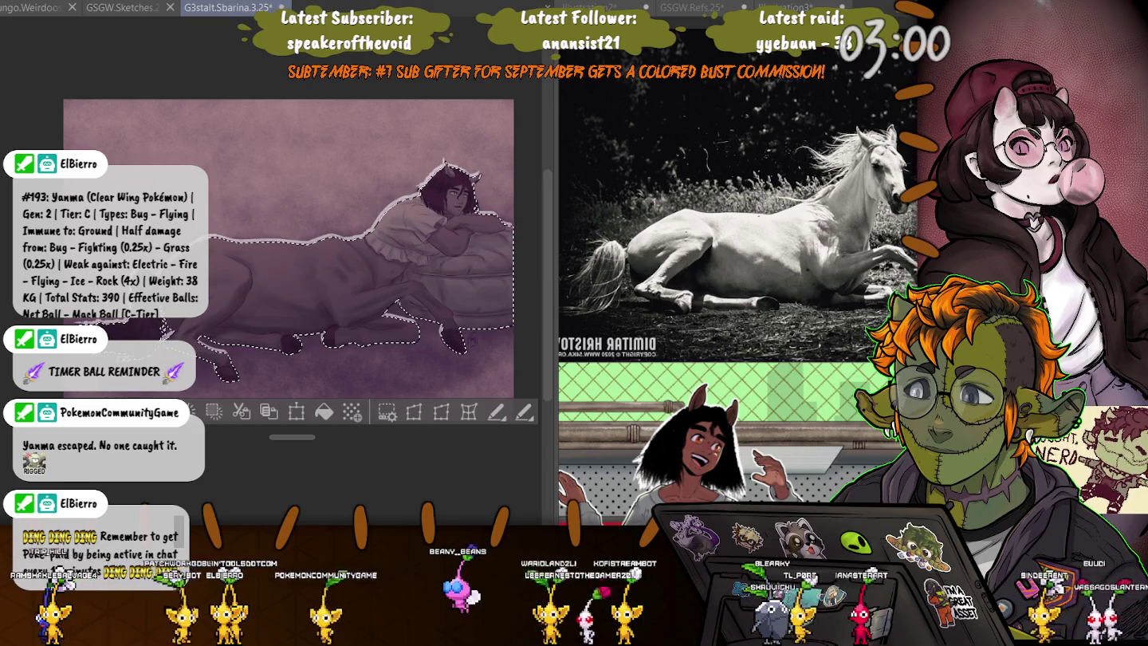
{"action": "key", "text": "ctrl+d"}
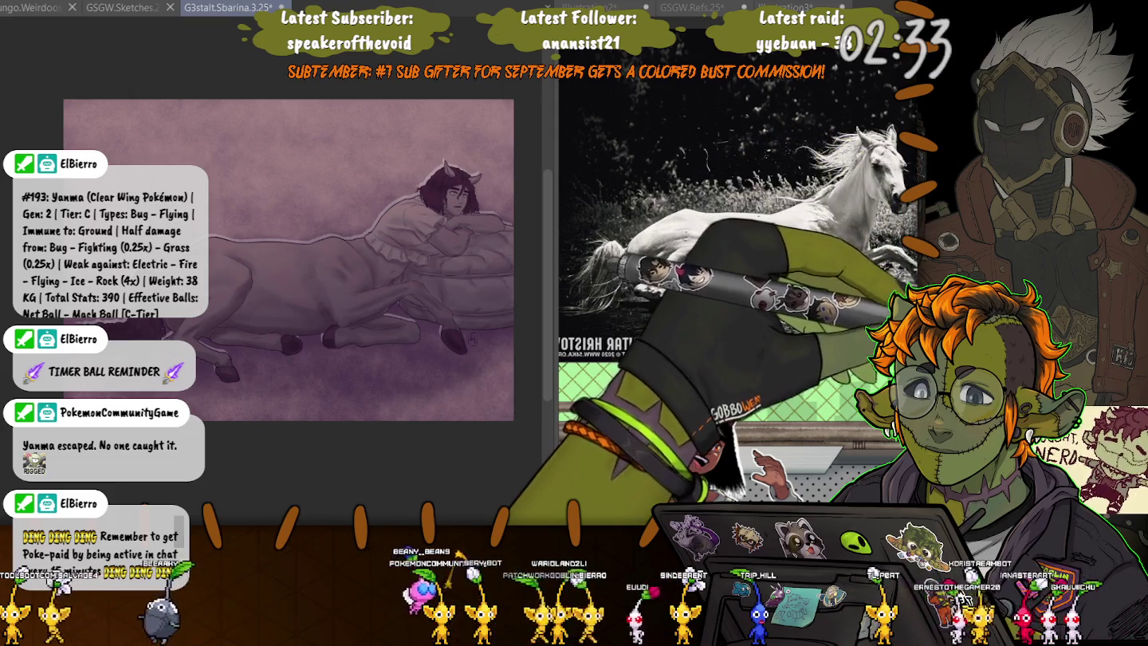
Save the centaur painting and close it, leaving GSGW.Sketches.25 active.
{"action": "key", "text": "ctrl+s"}
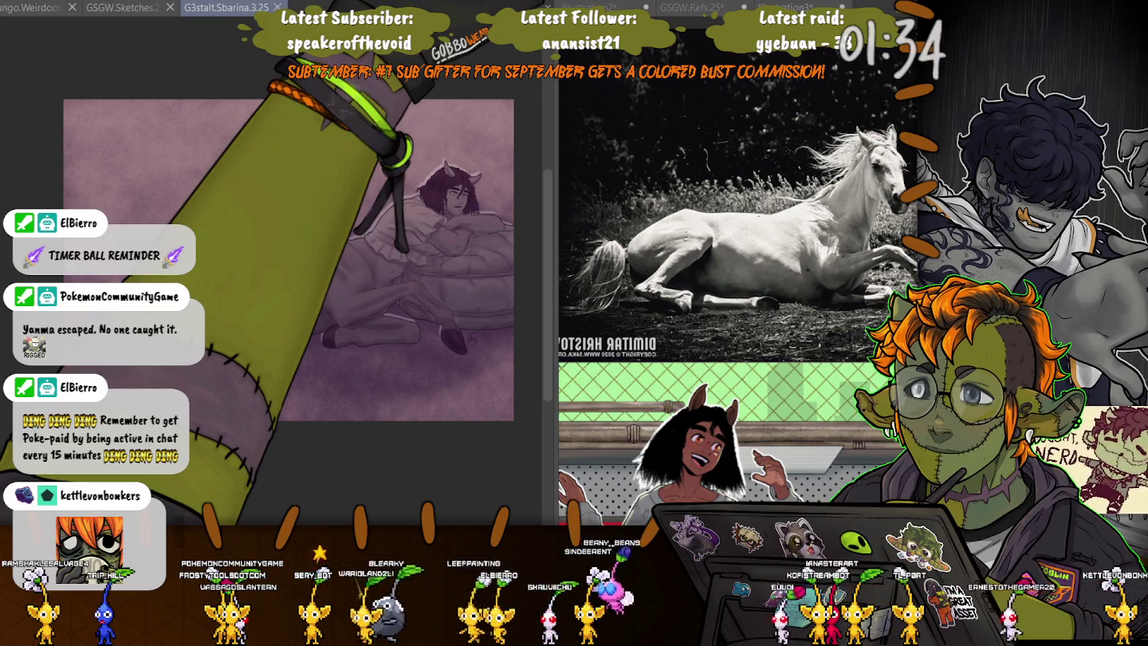
{"action": "key", "text": "ctrl+w"}
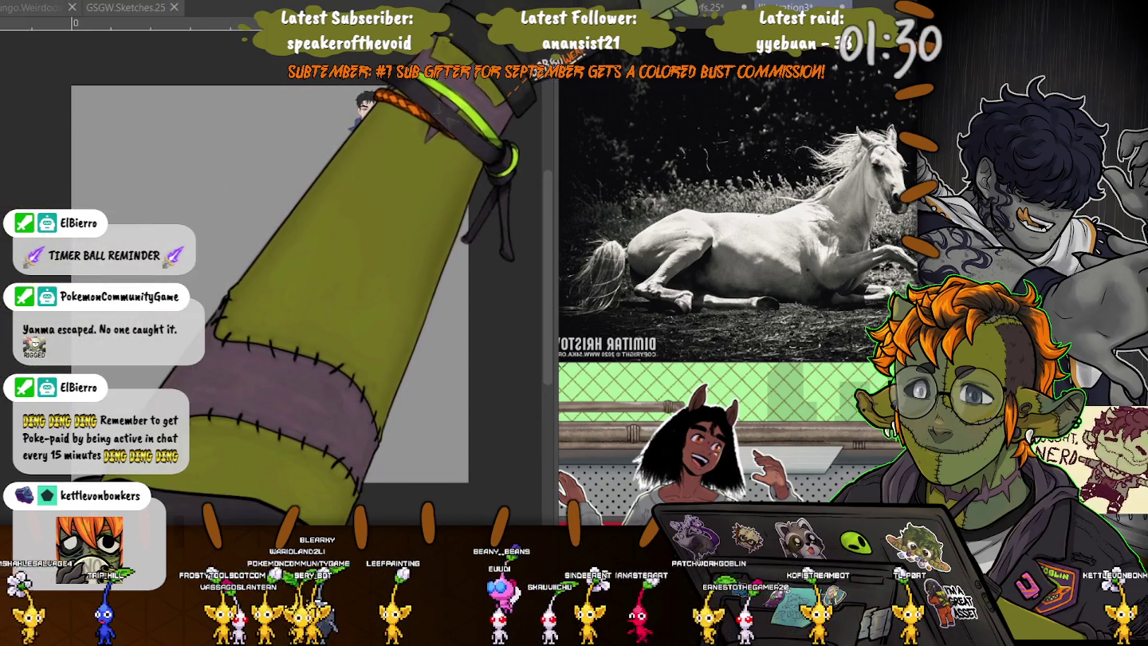
Close the side reference view and cycle through open documents to the new Illustration canvas.
{"action": "key", "text": "ctrl+shift+Tab"}
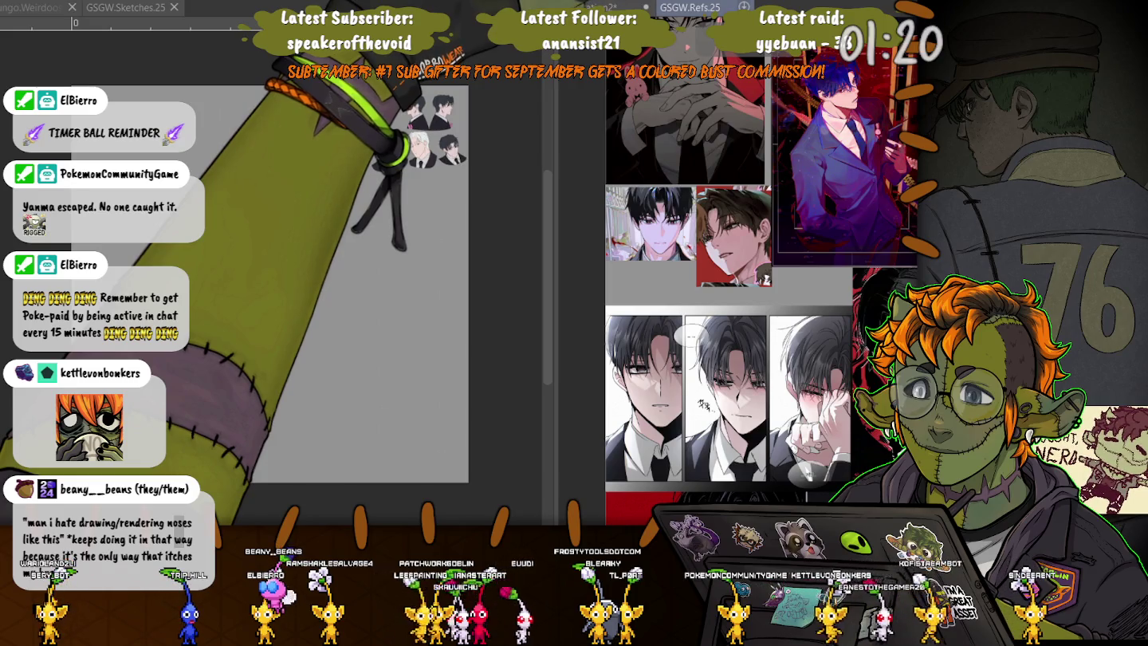
{"action": "key", "text": "ctrl+Tab"}
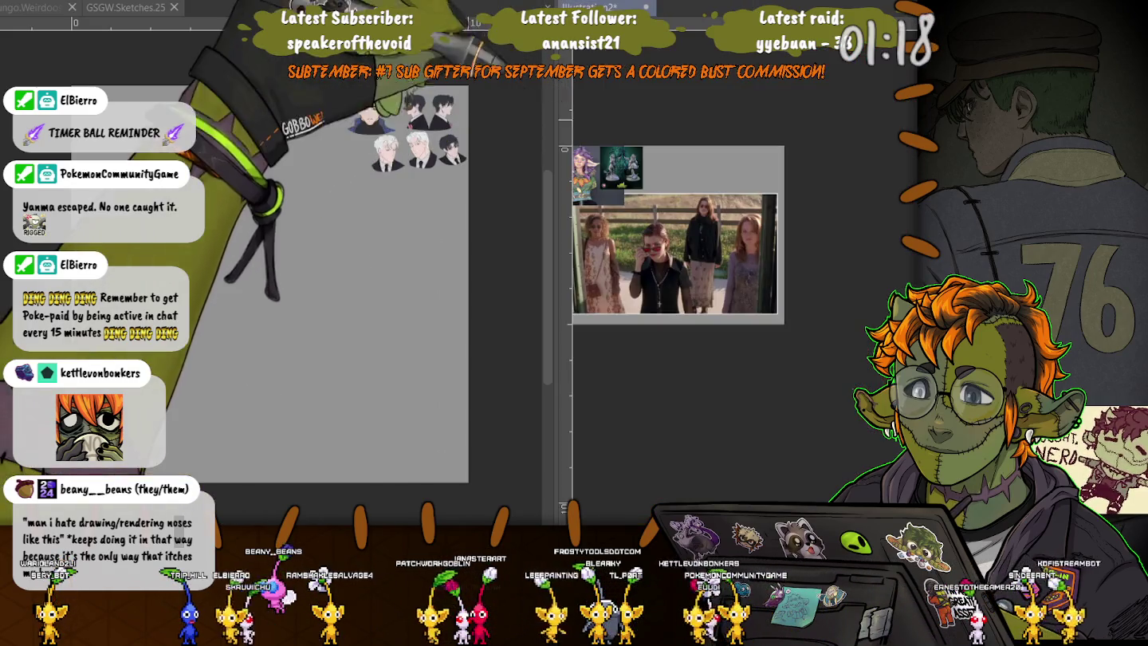
{"action": "key", "text": "ctrl+w"}
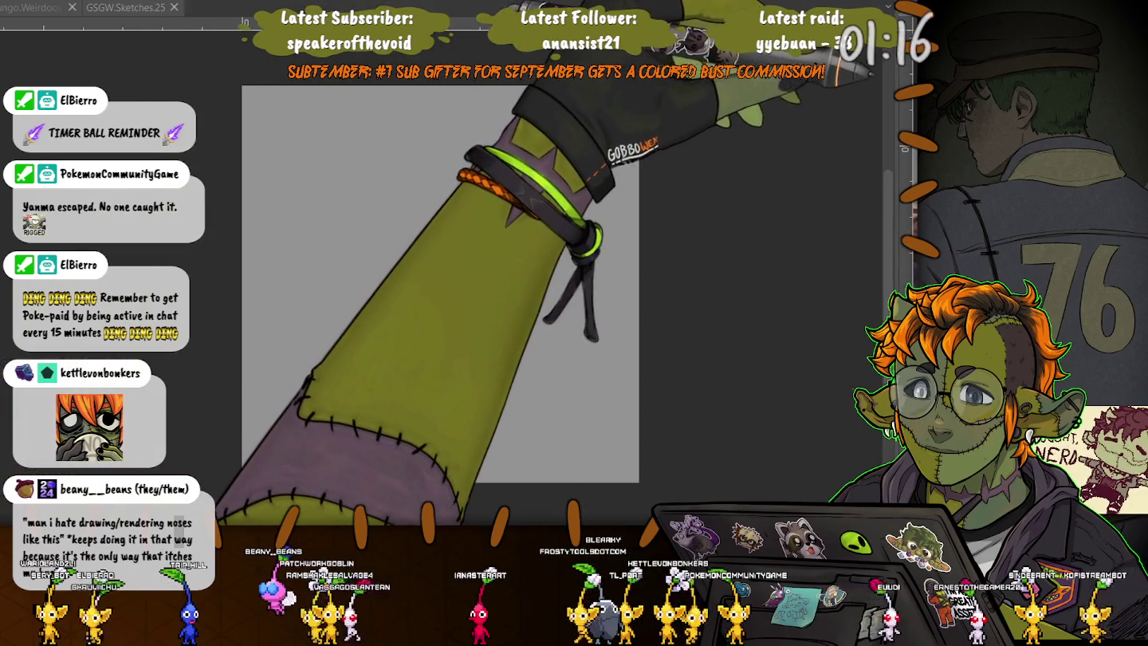
{"action": "scroll", "coordinate": [440, 284], "scroll_direction": "up", "scroll_amount": 10}
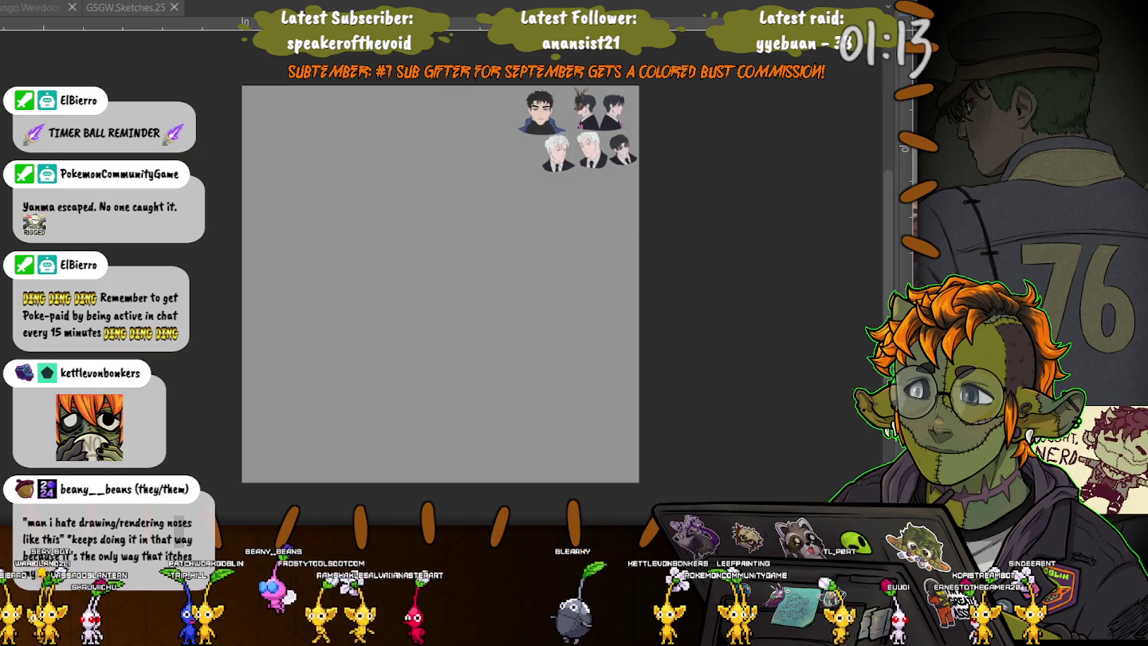
{"action": "key", "text": "ctrl+Tab"}
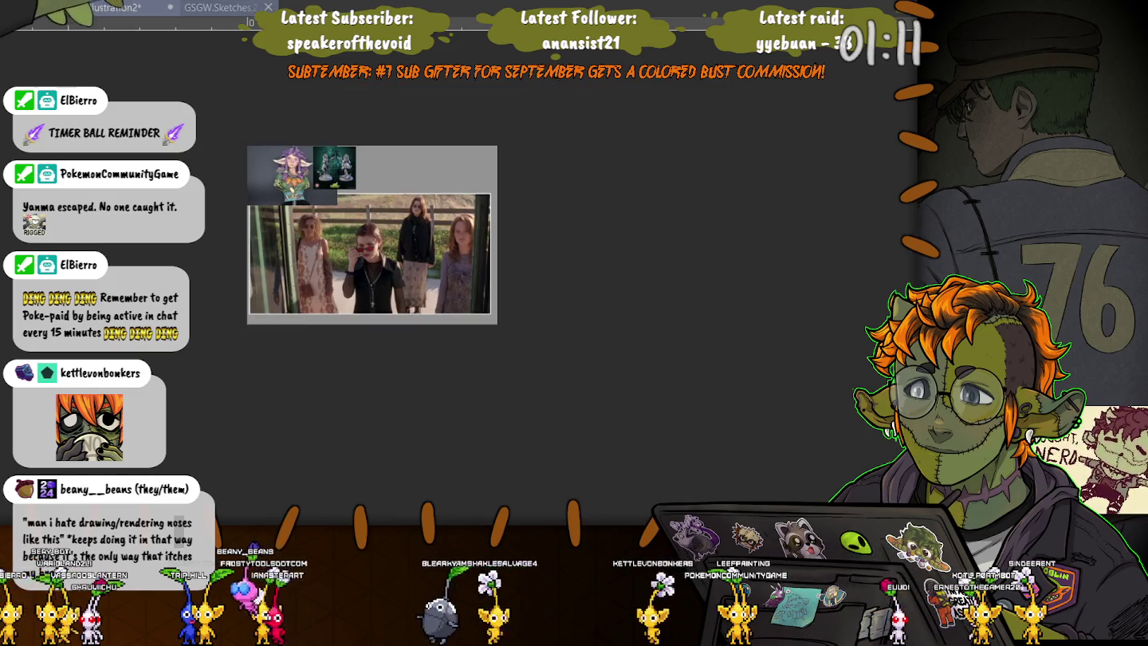
{"action": "key", "text": "ctrl+Tab"}
{"action": "key", "text": "ctrl+Tab"}
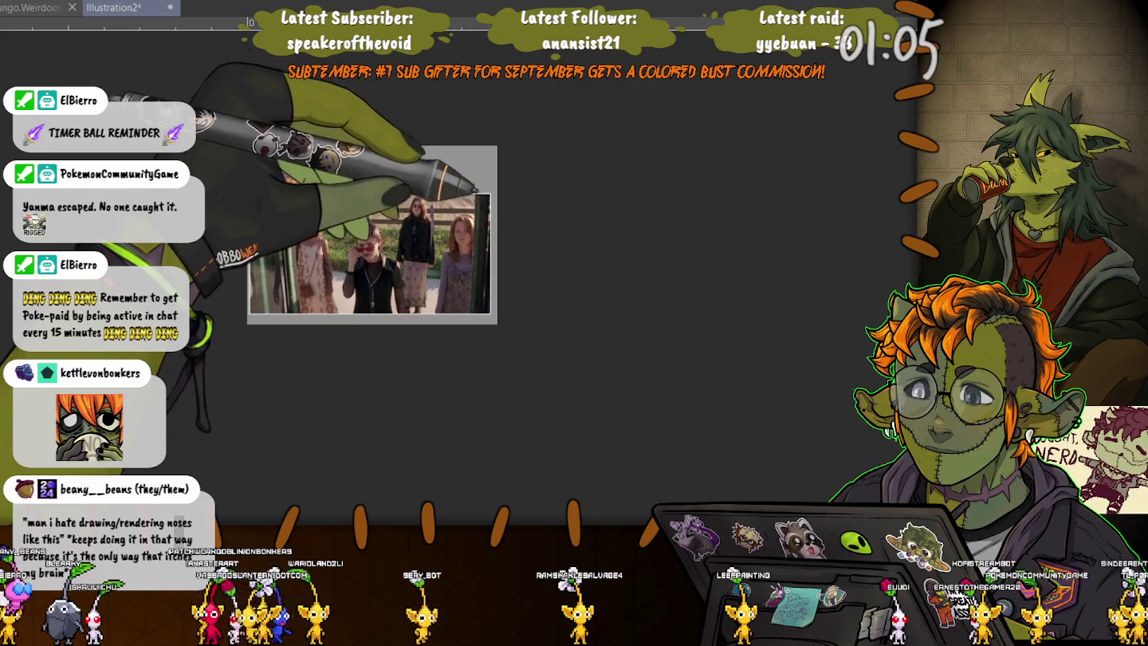
{"action": "key", "text": "ctrl+Tab"}
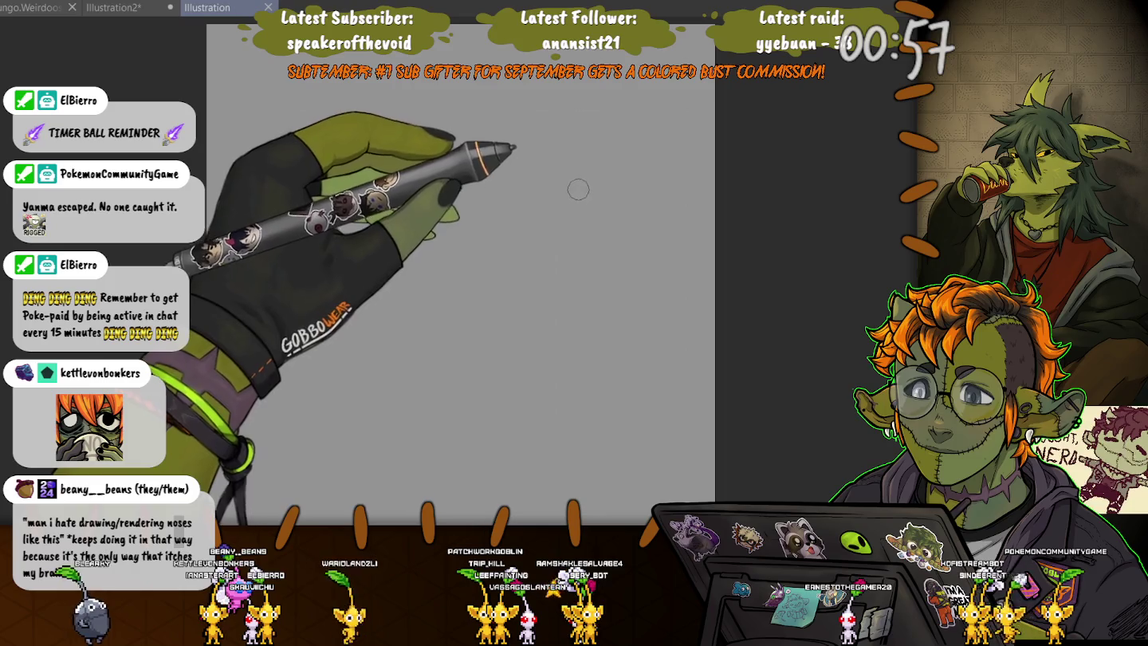
Sketch a purple head-and-torso line, then sweeping curved strokes for the lower body and legs.
{"action": "scroll", "coordinate": [585, 167], "scroll_direction": "up", "scroll_amount": 3}
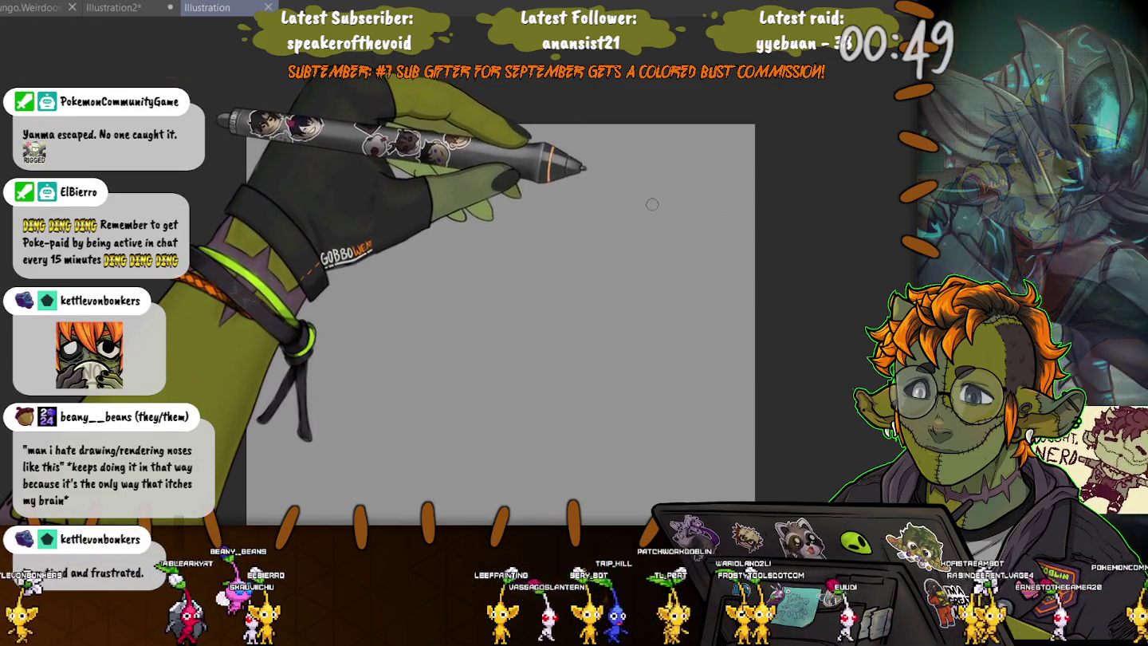
{"action": "left_click_drag", "start_coordinate": [653, 199], "coordinate": [636, 196]}
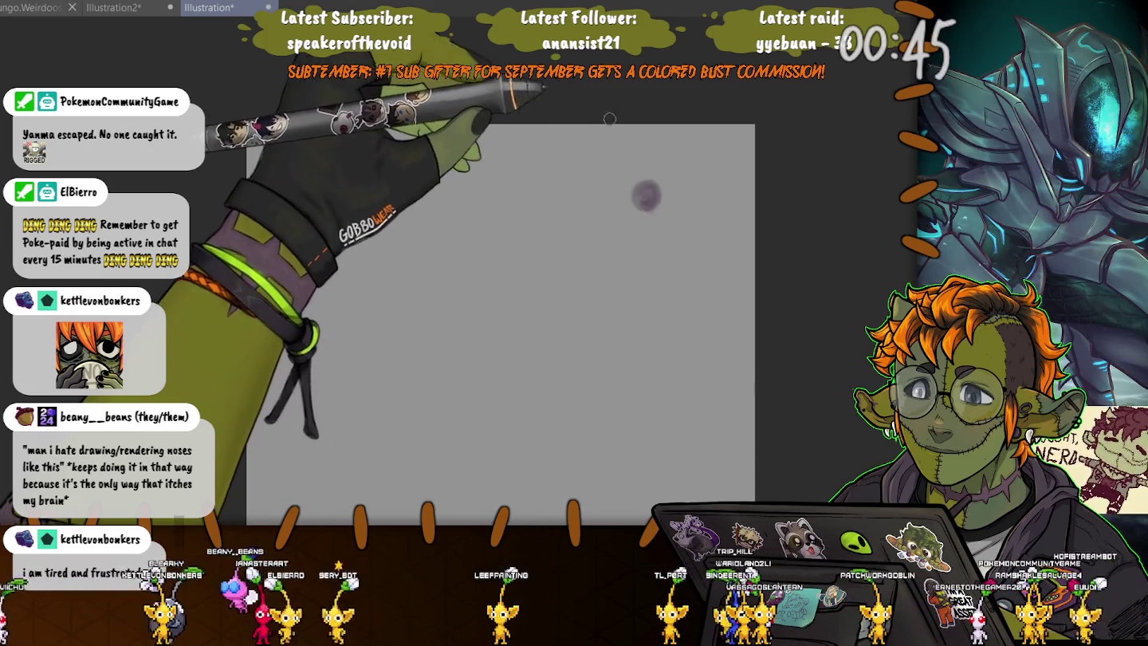
{"action": "left_click_drag", "start_coordinate": [640, 199], "coordinate": [643, 209]}
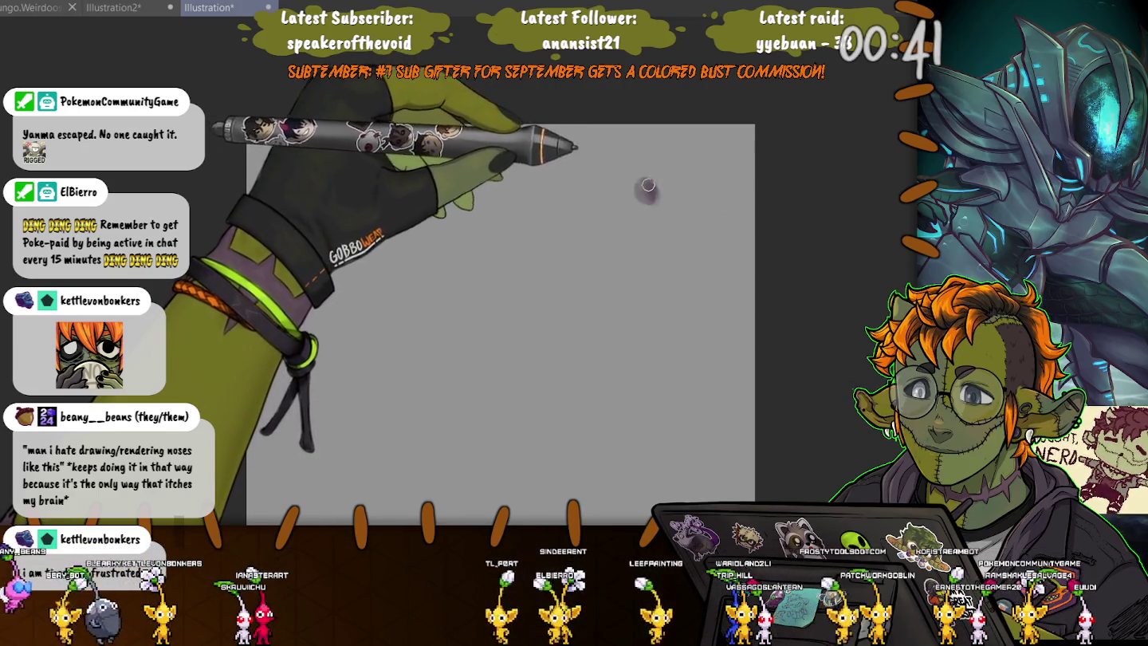
{"action": "left_click_drag", "start_coordinate": [647, 185], "coordinate": [678, 237]}
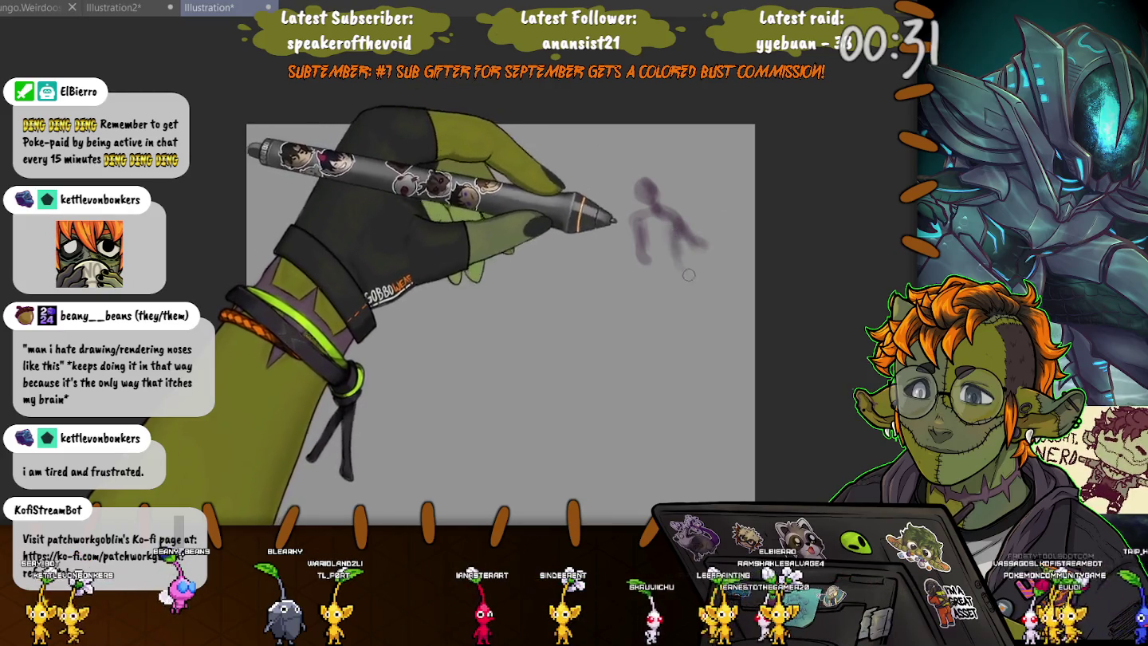
{"action": "left_click_drag", "start_coordinate": [696, 312], "coordinate": [643, 326]}
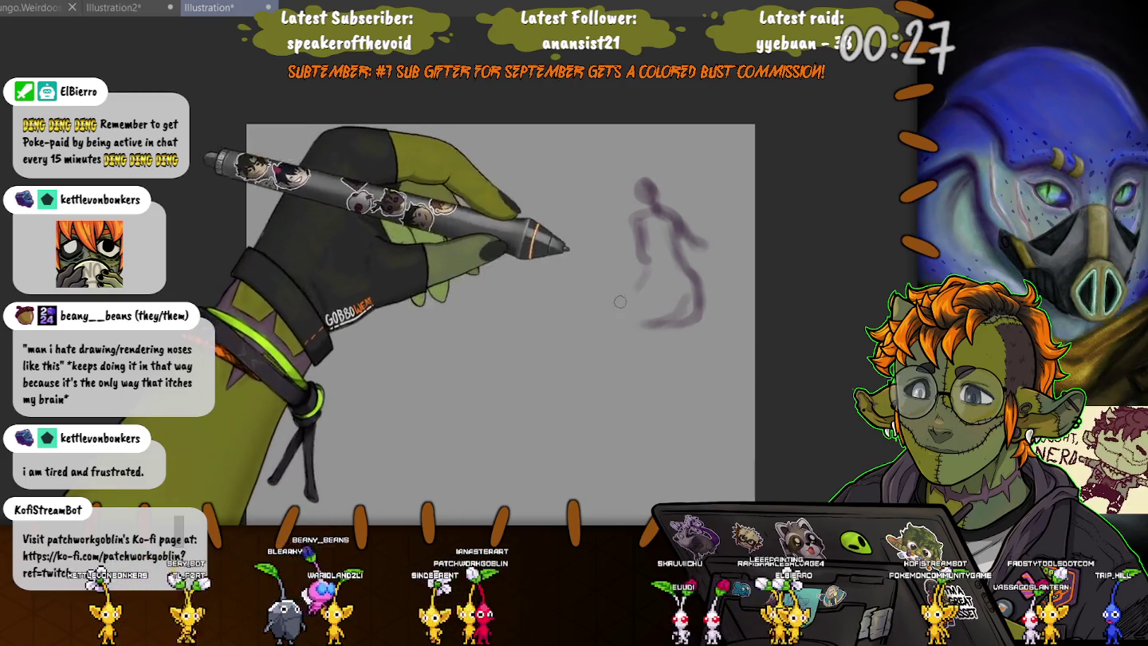
{"action": "left_click_drag", "start_coordinate": [642, 269], "coordinate": [578, 349]}
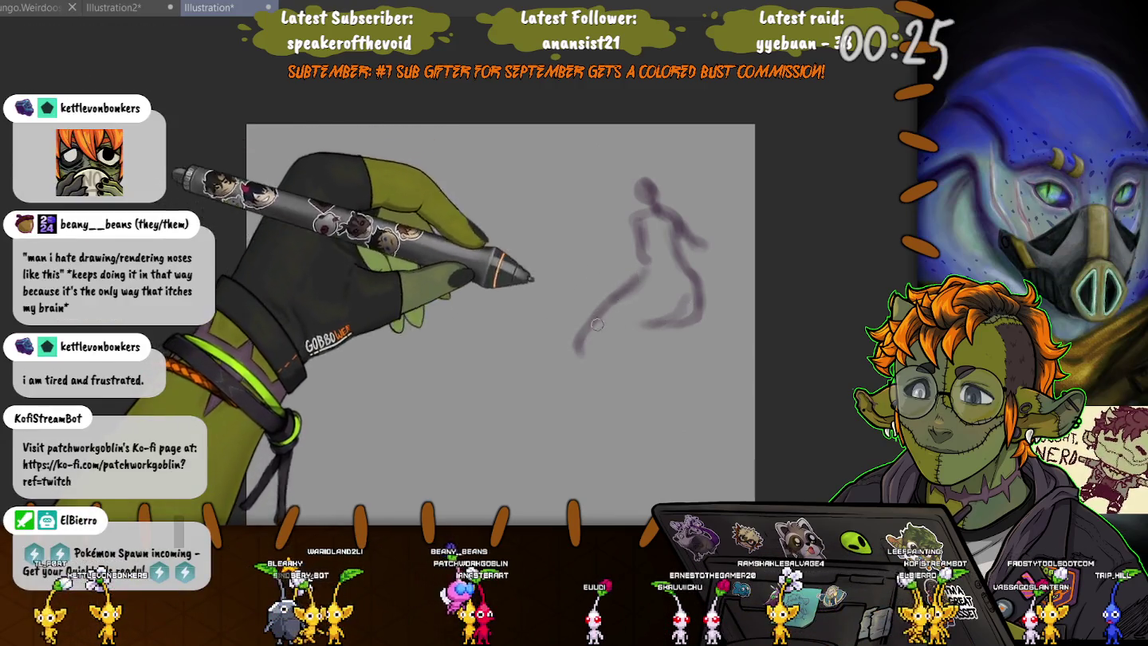
{"action": "left_click_drag", "start_coordinate": [626, 283], "coordinate": [592, 370]}
{"action": "left_click_drag", "start_coordinate": [655, 350], "coordinate": [654, 357]}
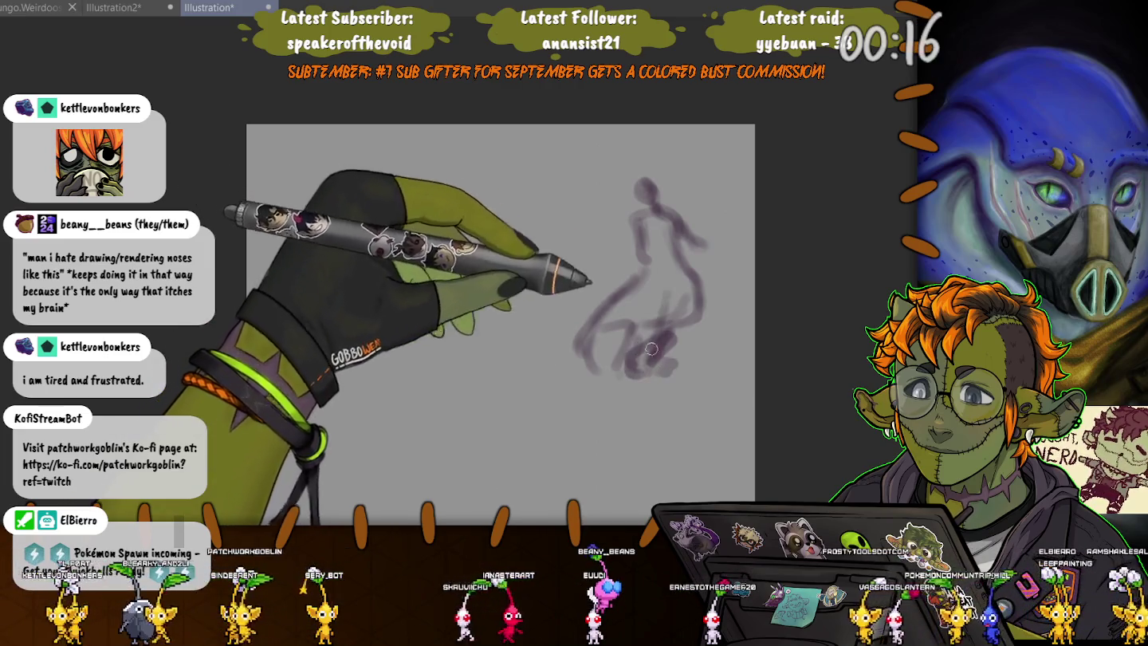
{"action": "mouse_move", "coordinate": [666, 304]}
{"action": "left_mouse_down"}
{"action": "mouse_move", "coordinate": [688, 360]}
{"action": "mouse_move", "coordinate": [709, 327]}
{"action": "mouse_move", "coordinate": [673, 364]}
{"action": "left_mouse_up"}
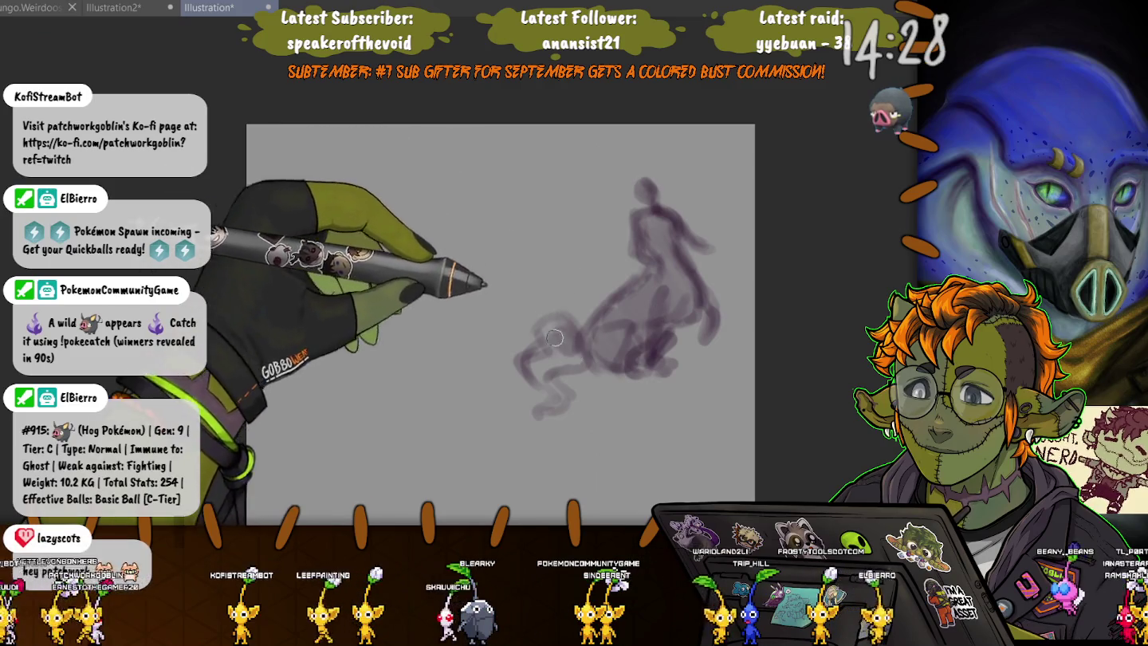
Mass in the horse body's lower-left area with looping purple strokes.
{"action": "left_click_drag", "start_coordinate": [558, 325], "coordinate": [556, 321]}
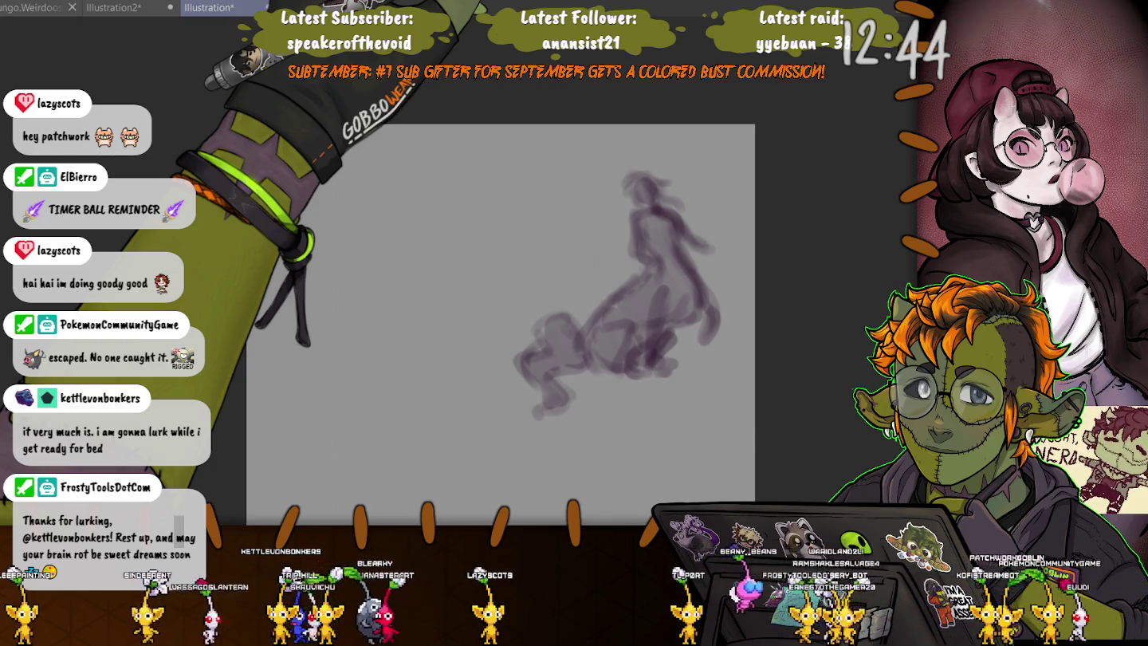
Lasso the human upper body, scale it down with Ctrl+T, and shift it up-left.
{"action": "key", "text": "ctrl+plus"}
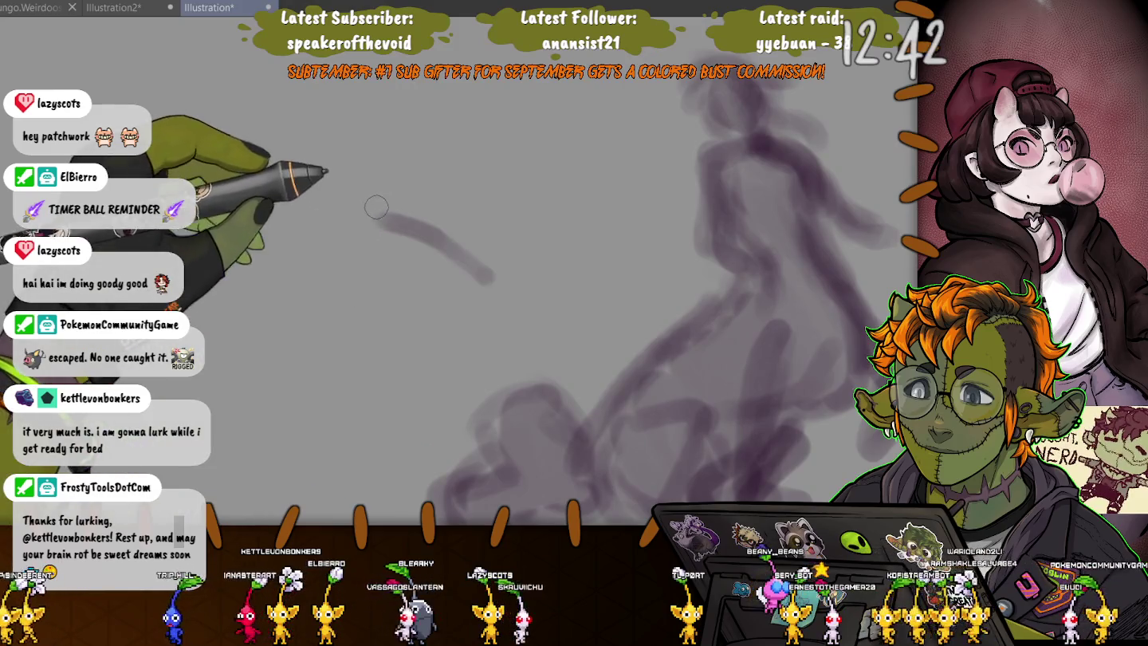
{"action": "key", "text": "ctrl+plus"}
{"action": "key", "text": "ctrl+minus"}
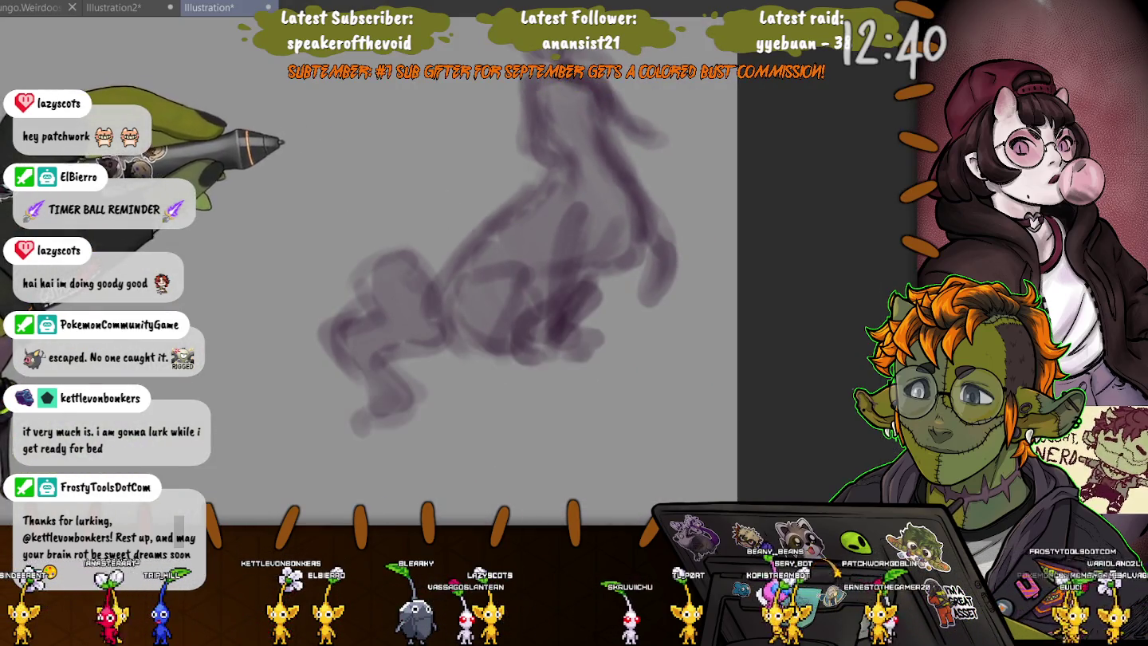
{"action": "key", "text": "ctrl+minus"}
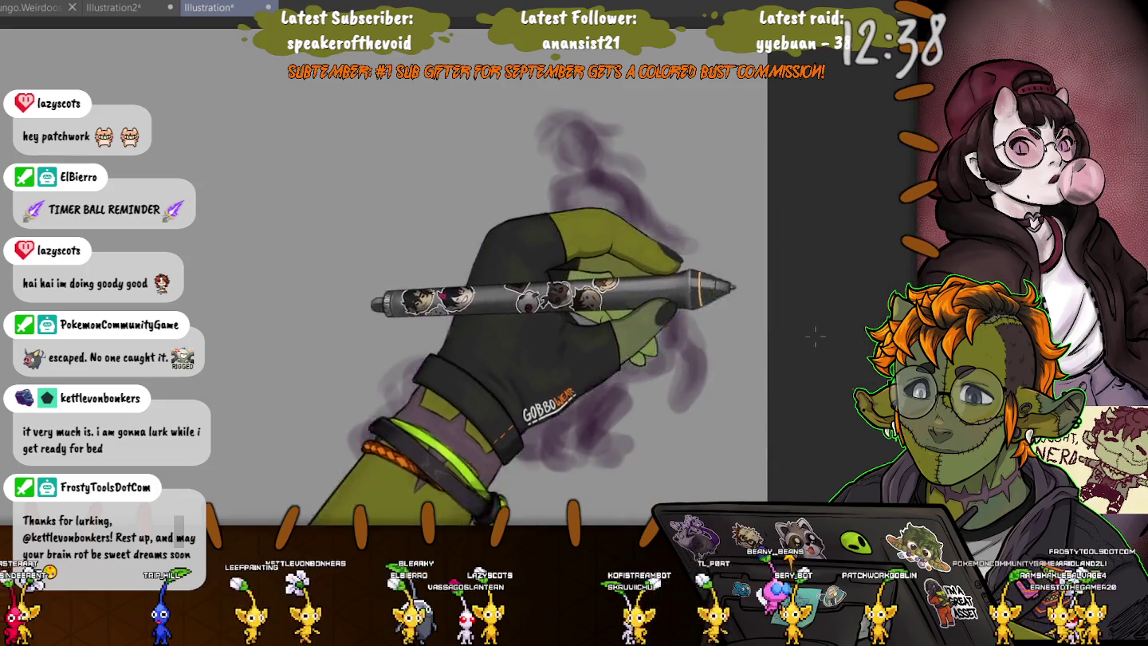
{"action": "left_click_drag", "start_coordinate": [588, 275], "coordinate": [466, 191]}
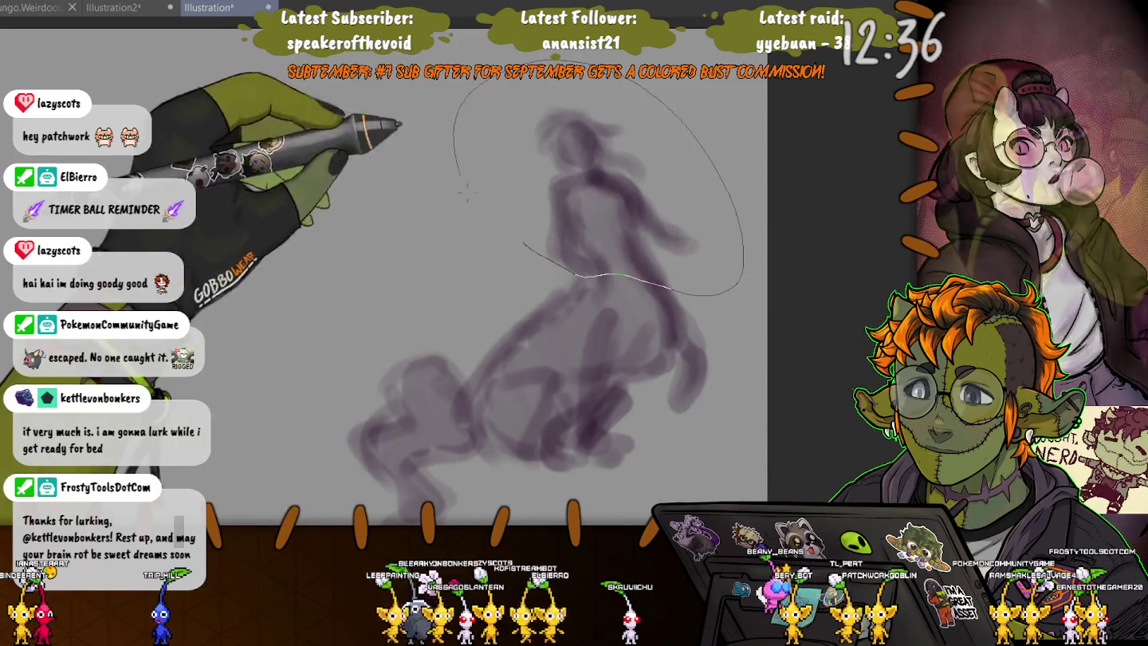
{"action": "key", "text": "ctrl+t"}
{"action": "left_click_drag", "start_coordinate": [454, 58], "coordinate": [496, 95]}
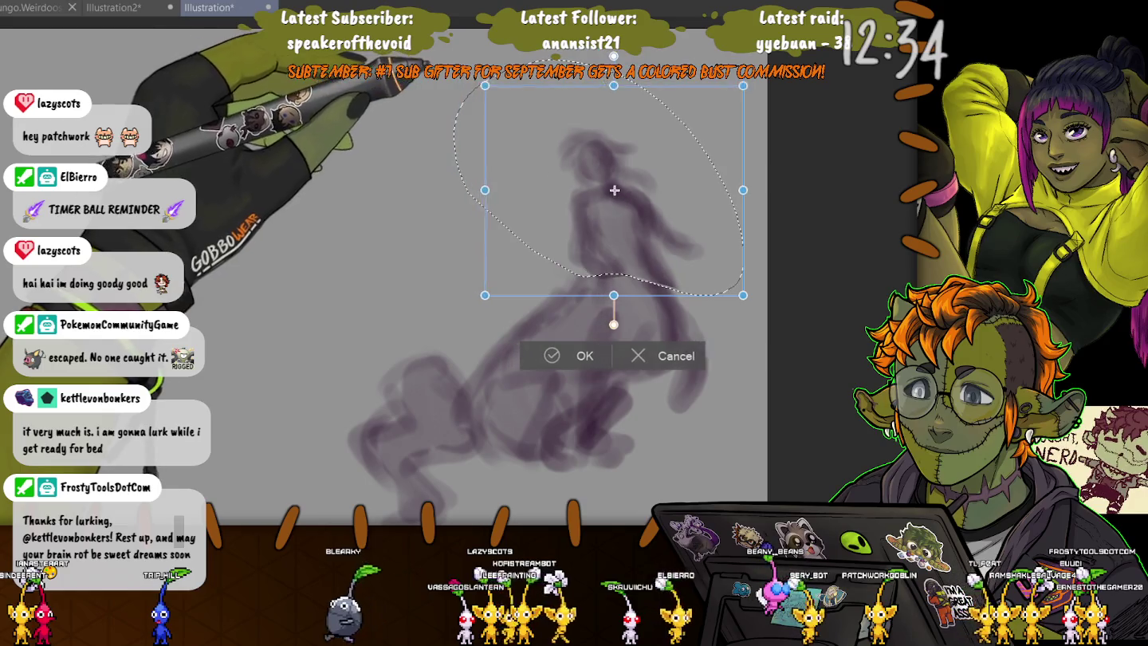
{"action": "left_click_drag", "start_coordinate": [620, 195], "coordinate": [606, 185]}
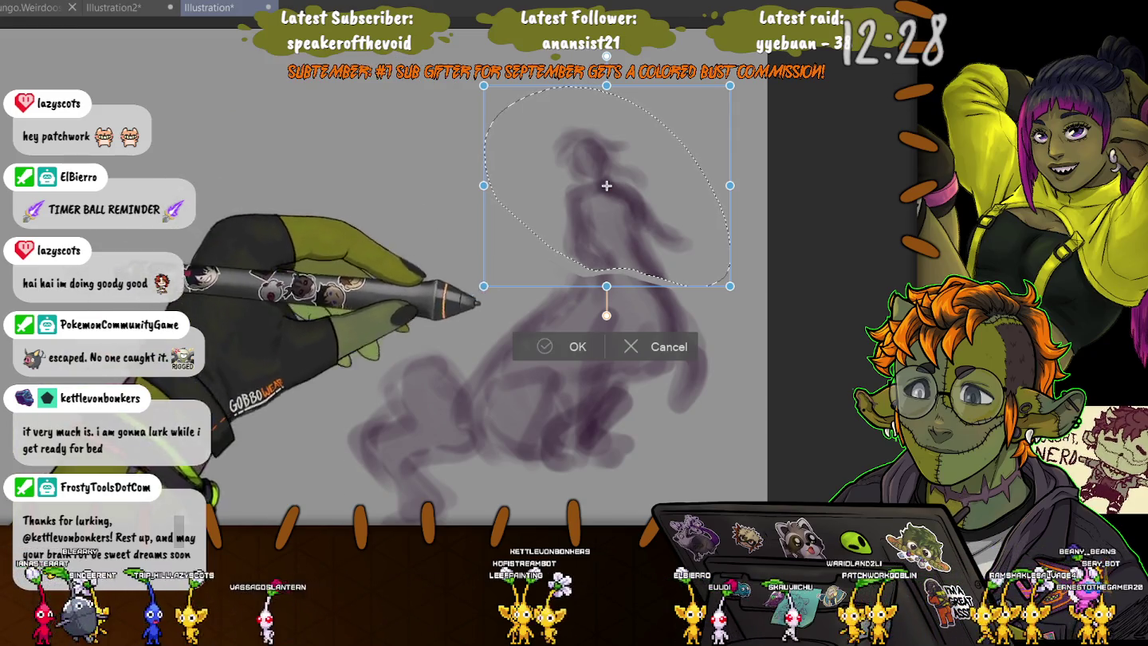
{"action": "key", "text": "Return"}
{"action": "key", "text": "ctrl+d"}
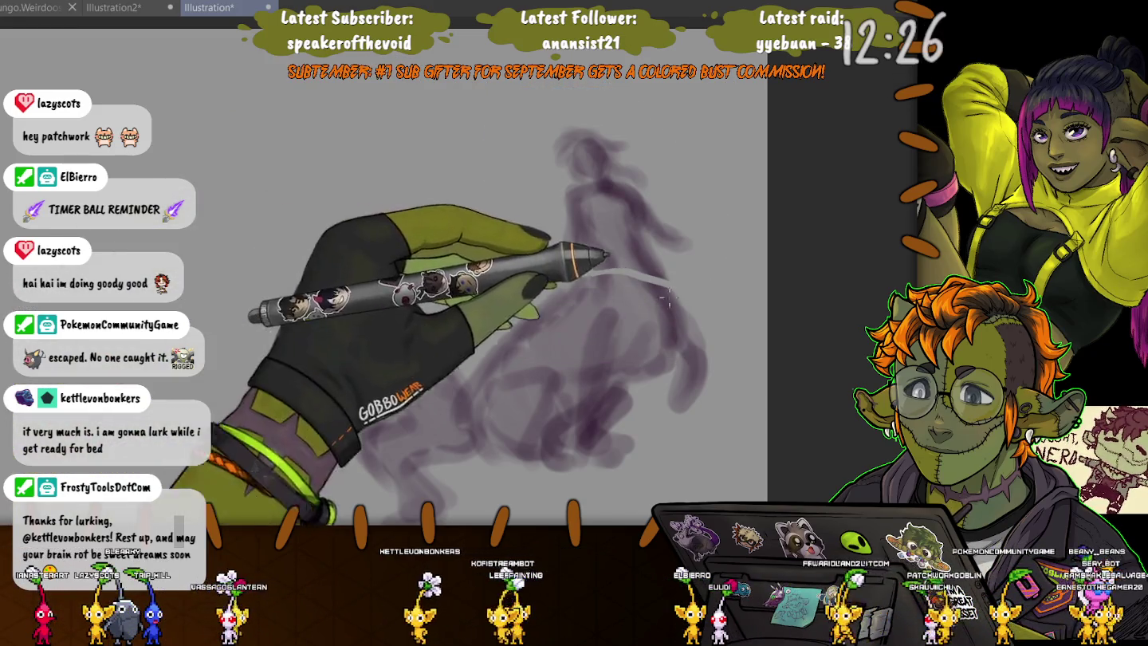